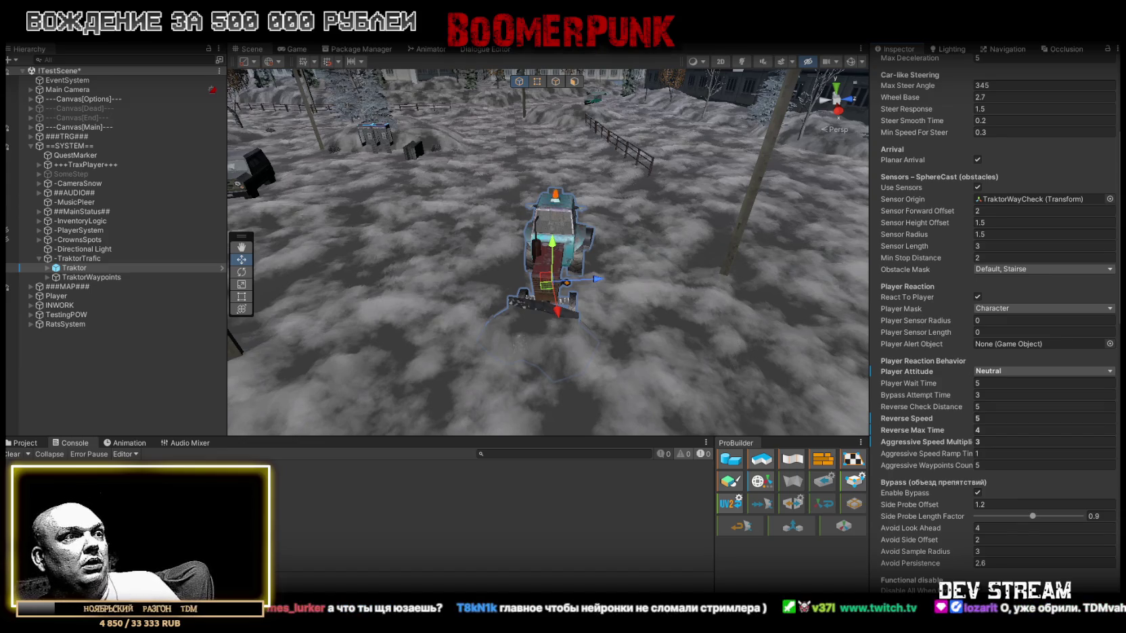
- Switch from Unity to the Chrome lmarena.ai chat with the rewritten TrafficAgent script
{"action": "key", "text": "alt+Tab"}
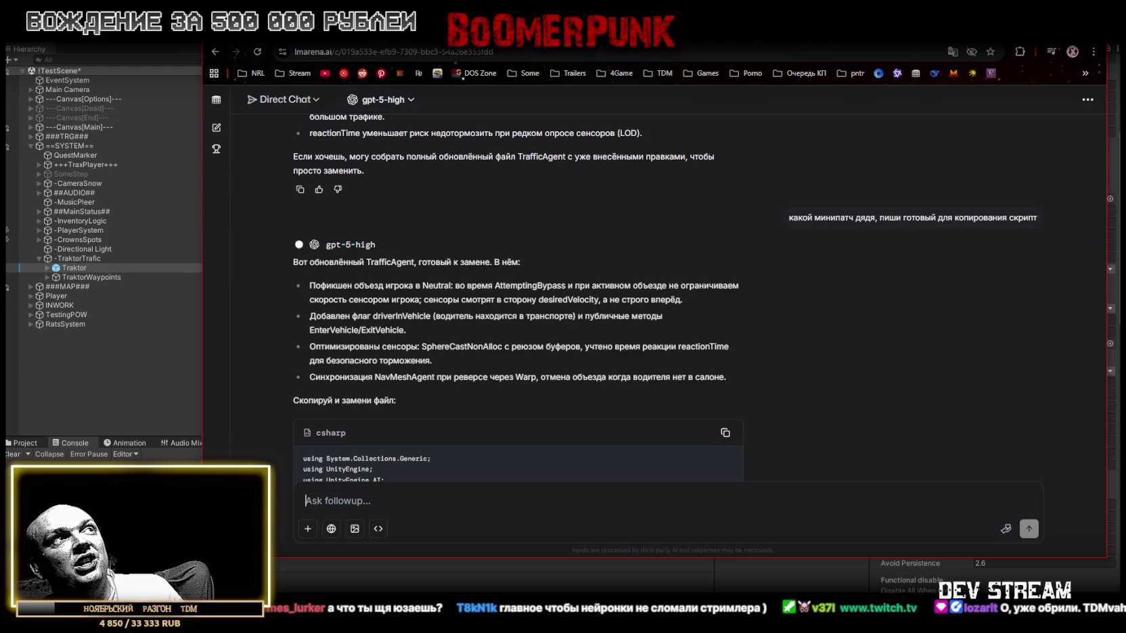
- Return to Unity briefly, then bring up TrafficAgent.cs in Visual Studio
{"action": "key", "text": "alt+Tab"}
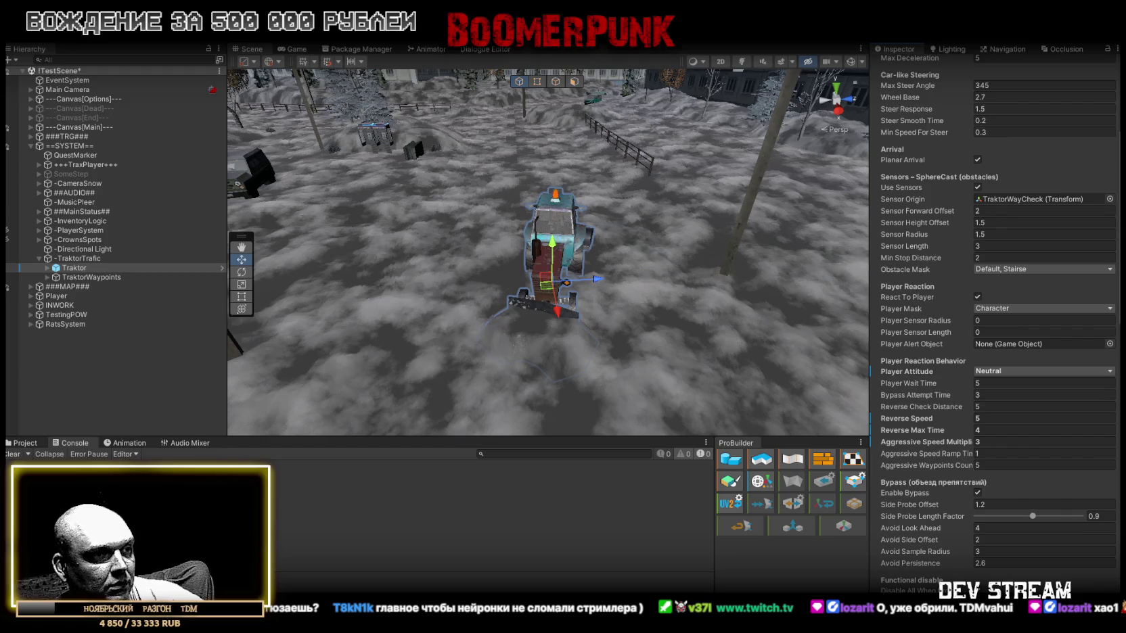
{"action": "key", "text": "alt+Tab"}
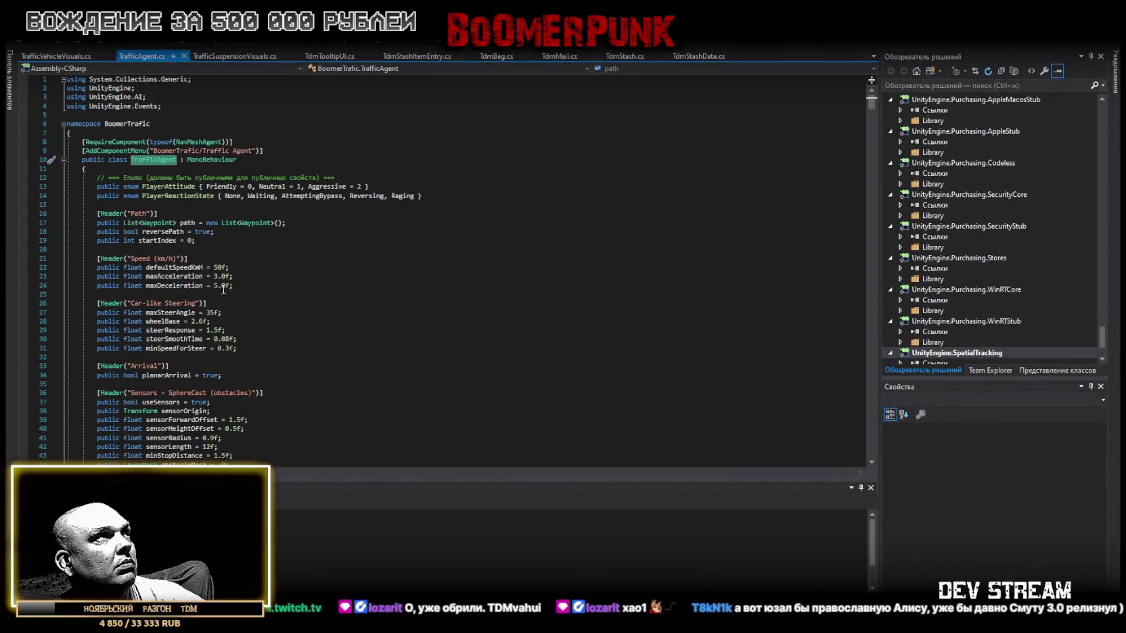
- Replace all of TrafficAgent.cs with the pasted new version, save it, and return to Unity
{"action": "scroll", "coordinate": [297, 391], "scroll_direction": "down", "scroll_amount": 5}
{"action": "left_click", "coordinate": [473, 283]}
{"action": "key", "text": "ctrl+a"}
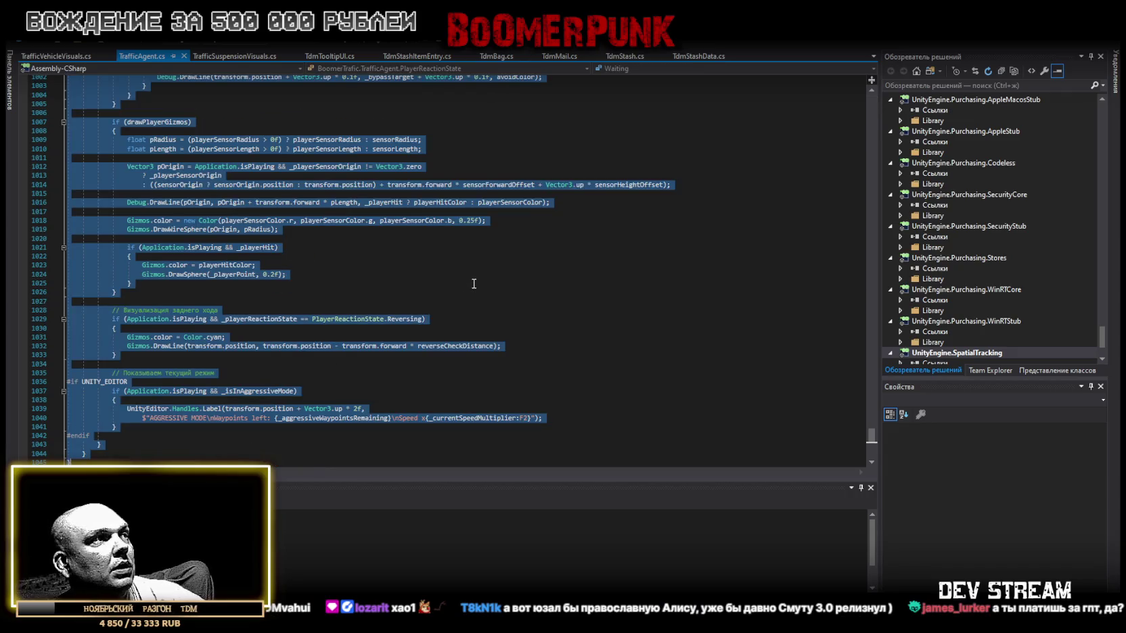
{"action": "key", "text": "ctrl+v"}
{"action": "key", "text": "ctrl+s"}
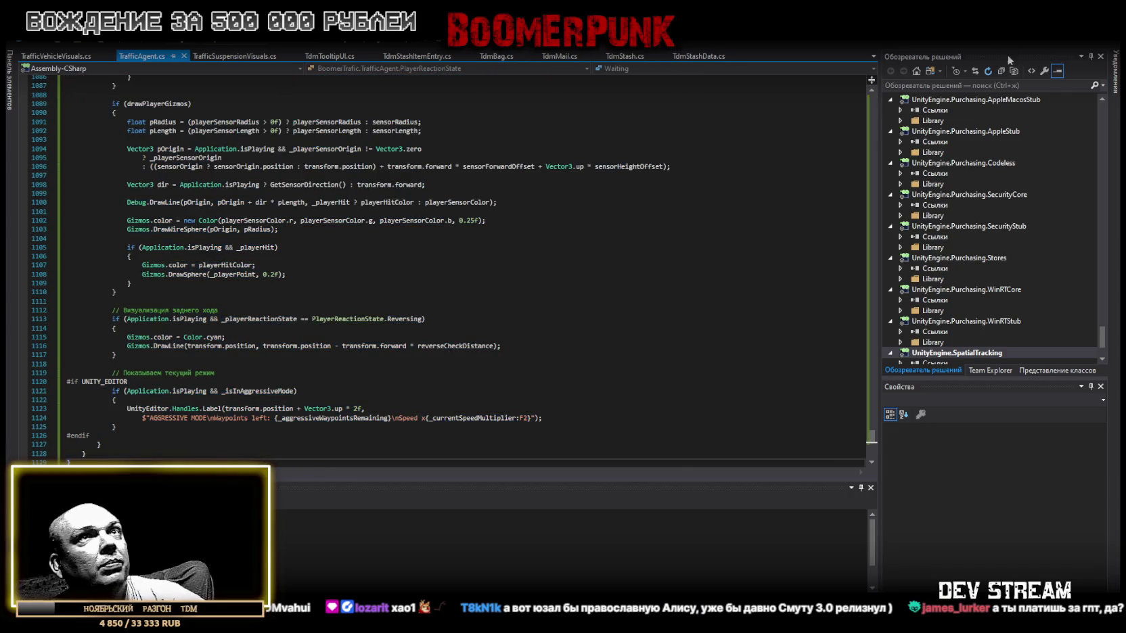
{"action": "key", "text": "alt+Tab"}
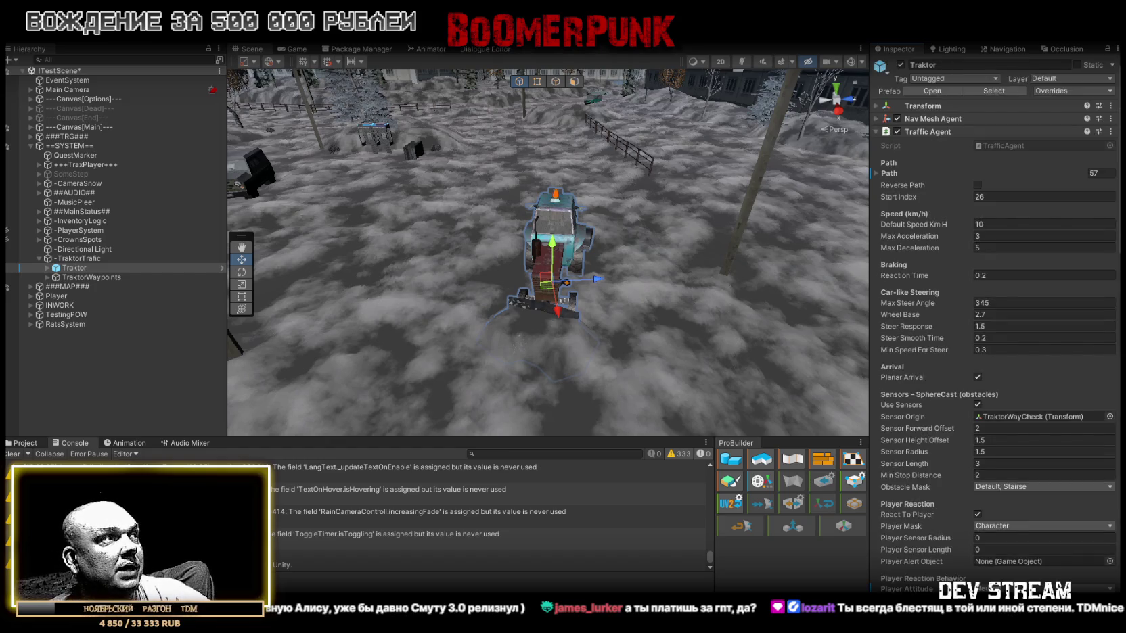
- Clear the 333 console warnings, show the TraktorSystem prefab folder, and orbit around the tractor
{"action": "left_click", "coordinate": [14, 454]}
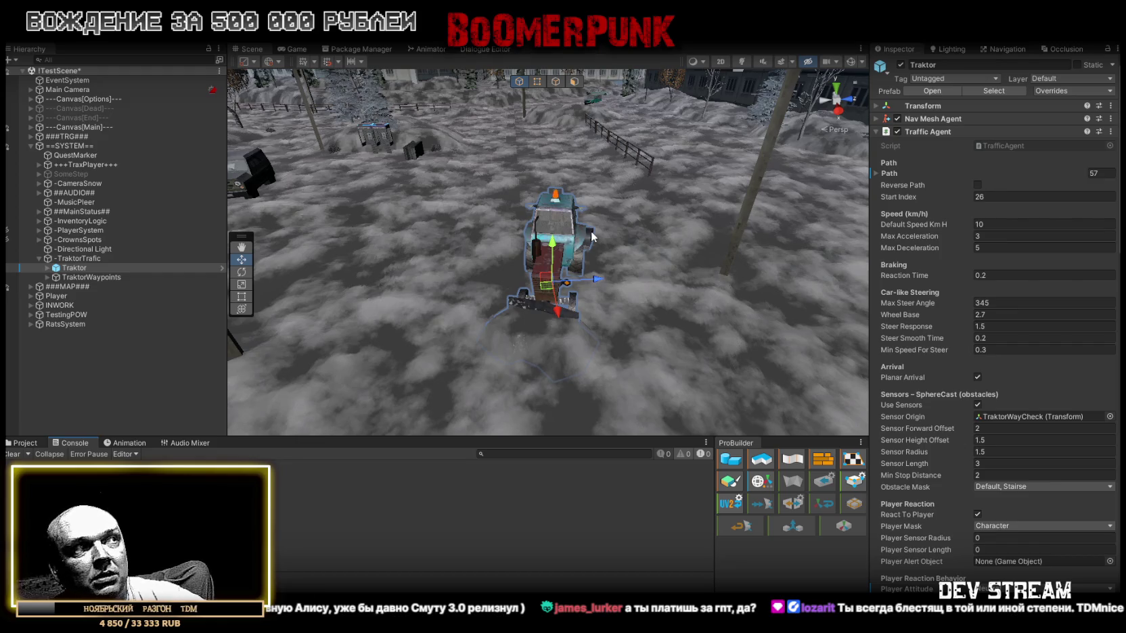
{"action": "left_click", "coordinate": [25, 444]}
{"action": "left_click_drag", "start_coordinate": [559, 239], "coordinate": [555, 148]}
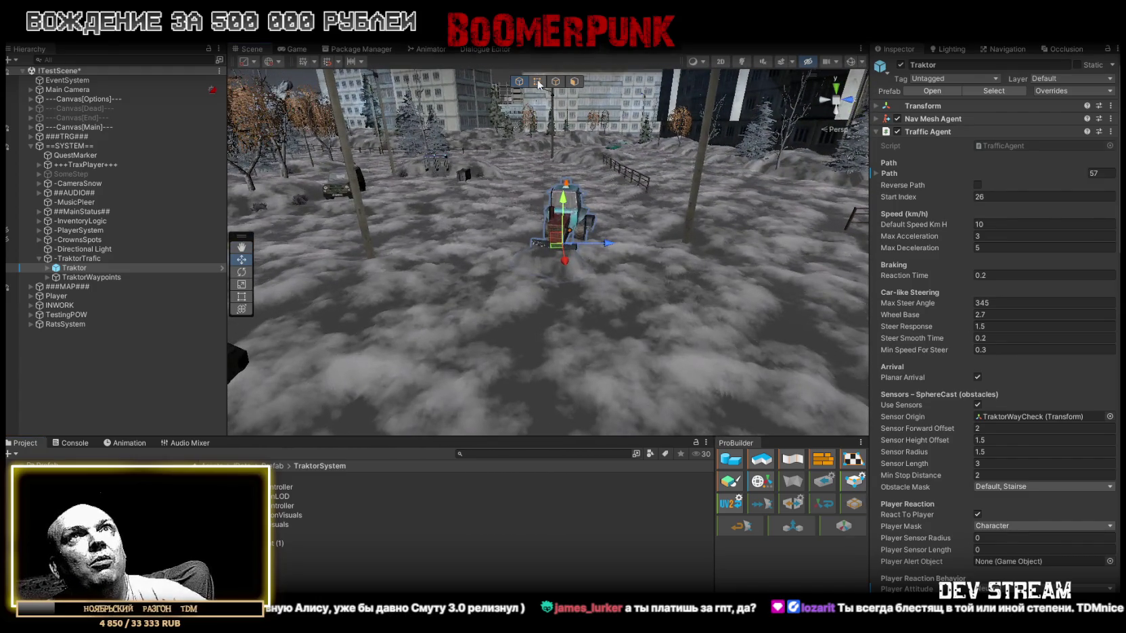
{"action": "left_click_drag", "start_coordinate": [596, 157], "coordinate": [648, 222]}
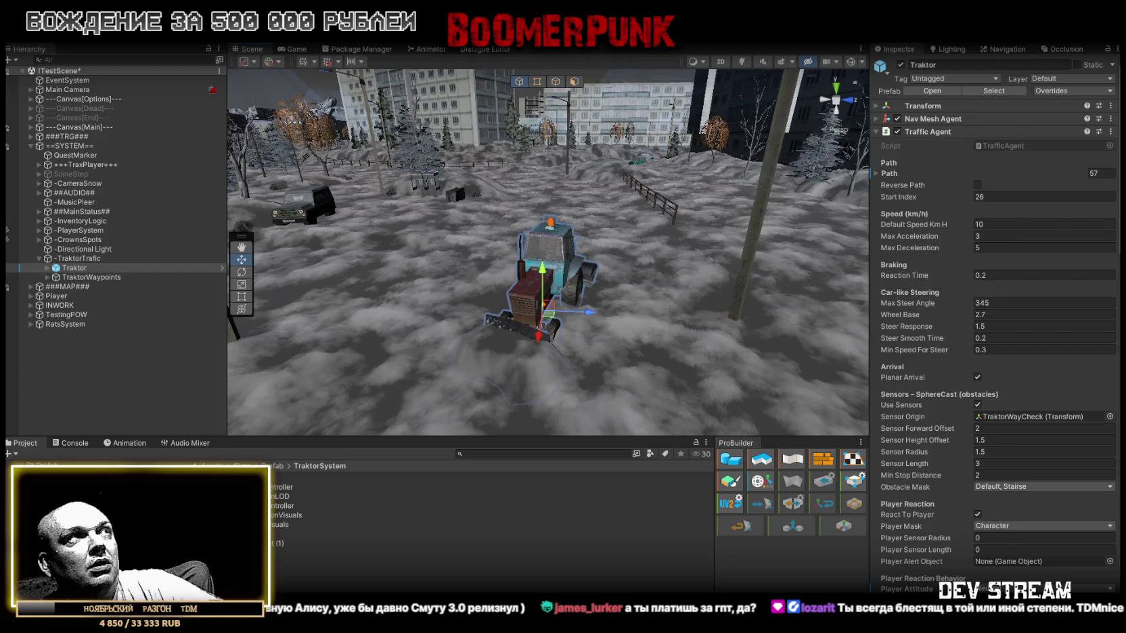
{"action": "left_click_drag", "start_coordinate": [697, 281], "coordinate": [685, 263]}
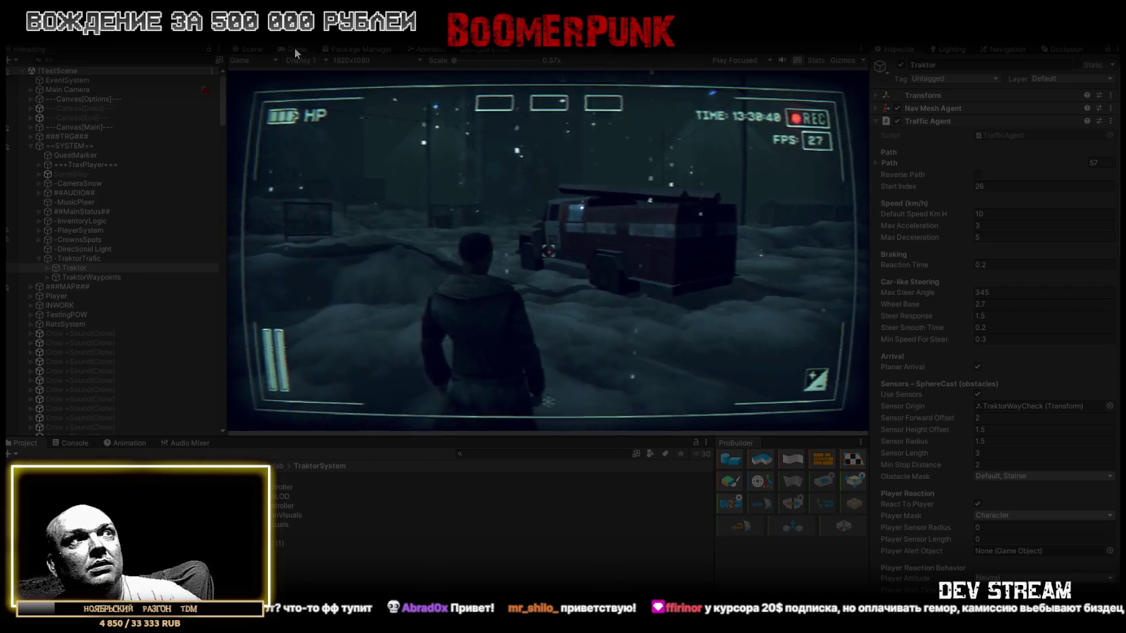
- Maximize the game view and walk the character through the gate and snowfield toward the lit vehicle
{"action": "double_click", "coordinate": [294, 47]}
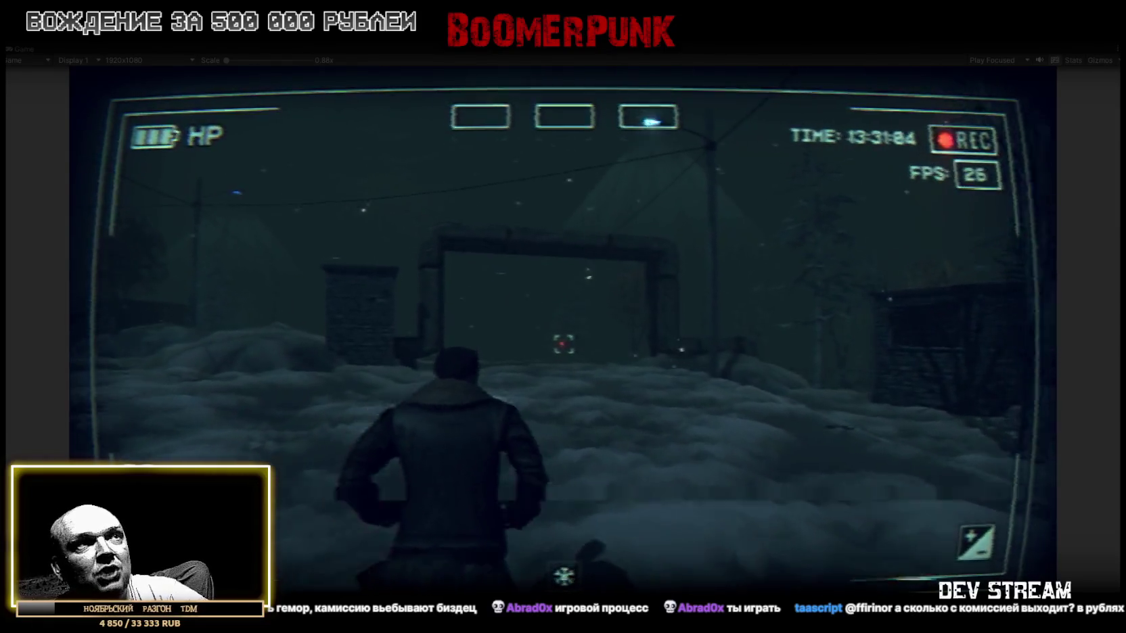
{"action": "key", "text": "w"}
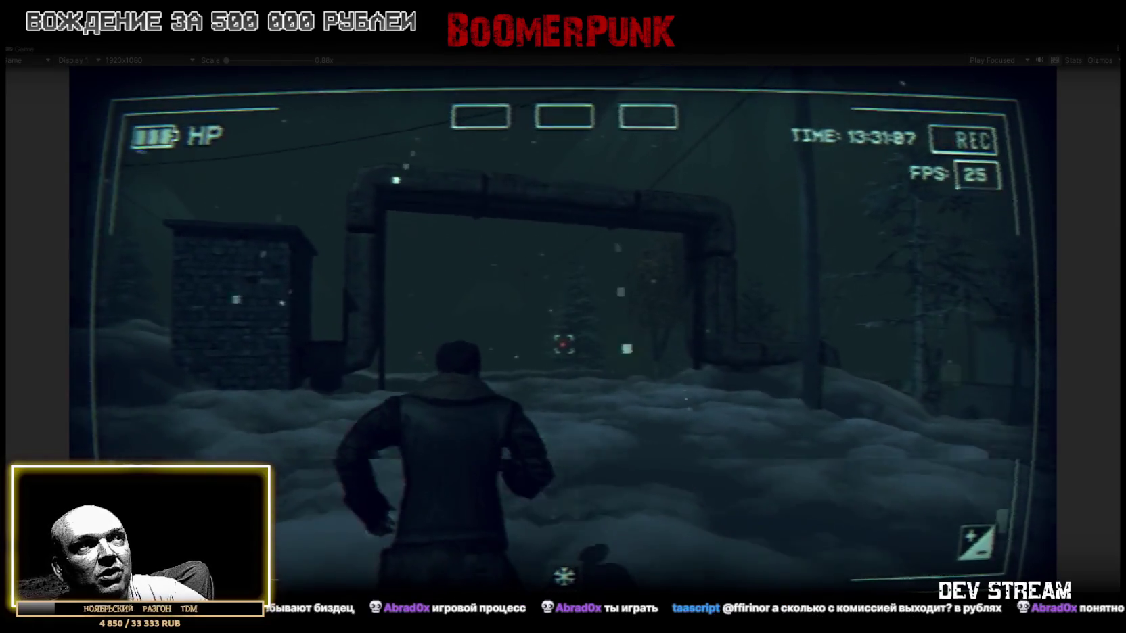
{"action": "key", "text": "w"}
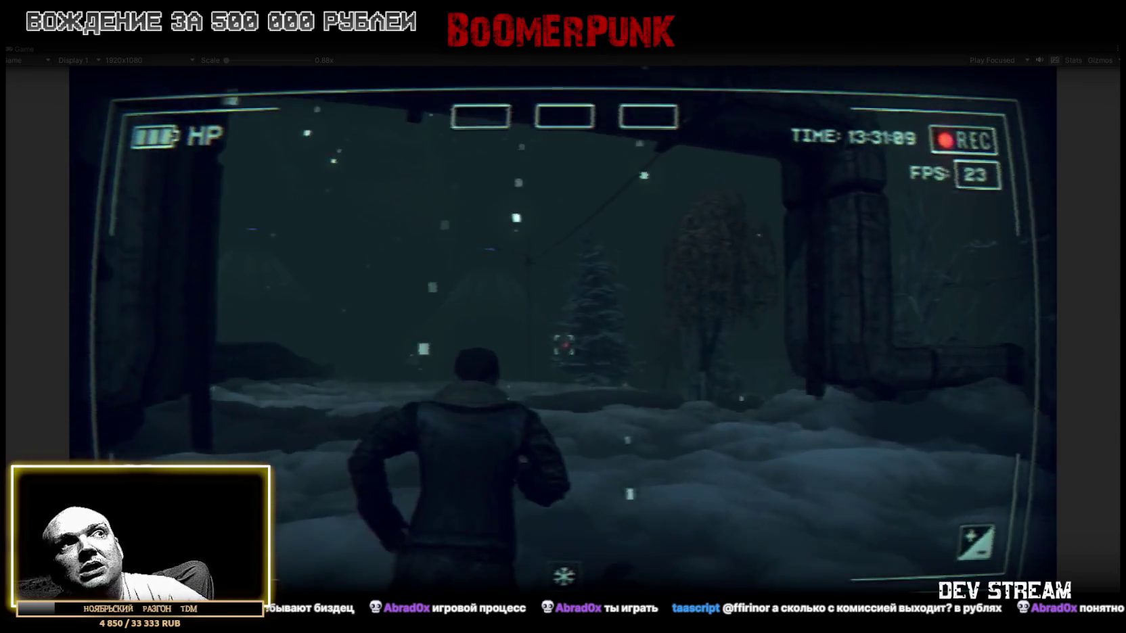
{"action": "key", "text": "w"}
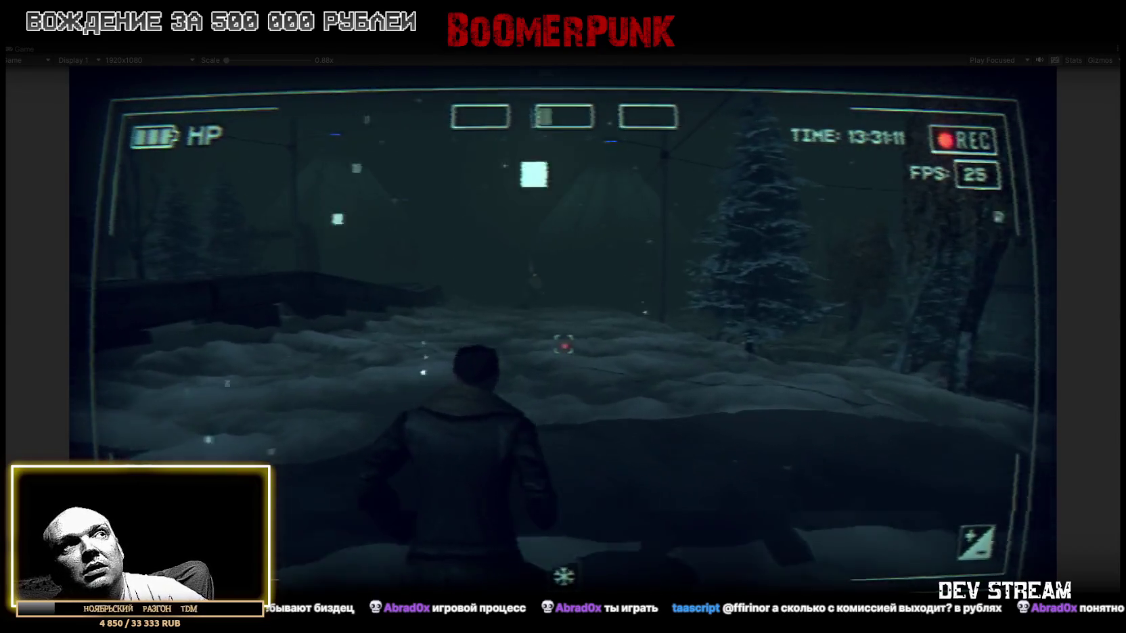
{"action": "key", "text": "w"}
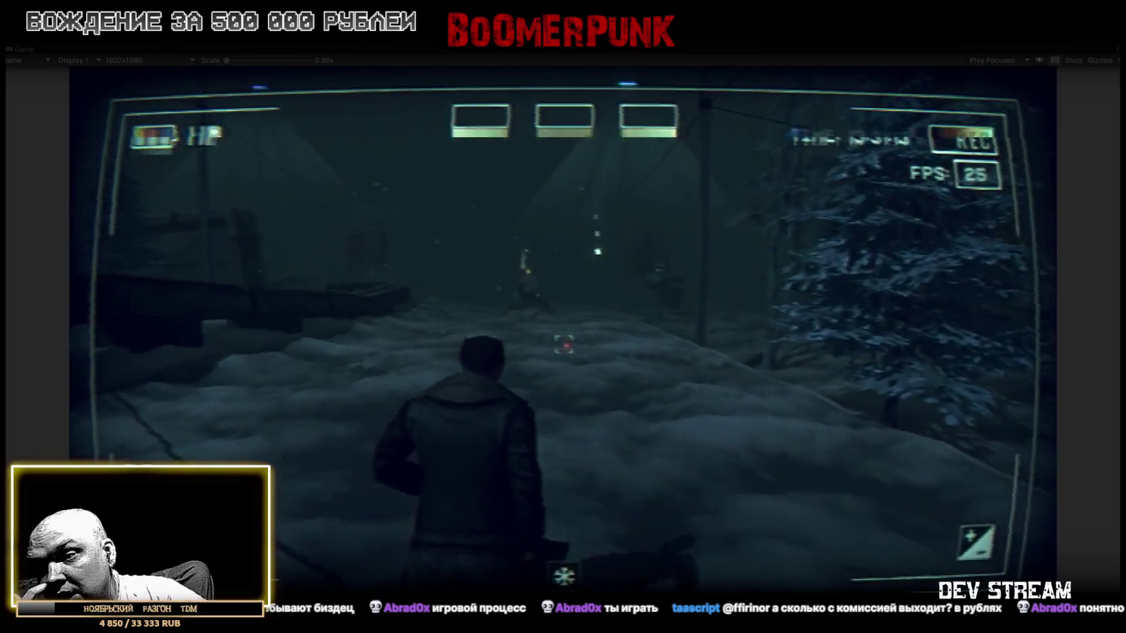
{"action": "key", "text": "w"}
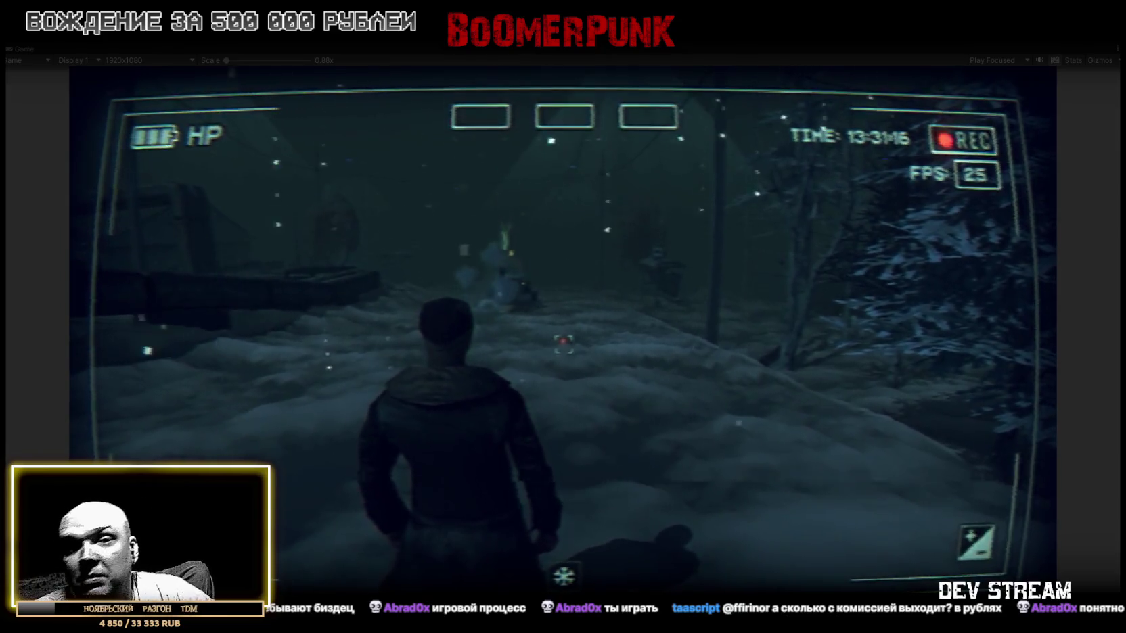
{"action": "key", "text": "w"}
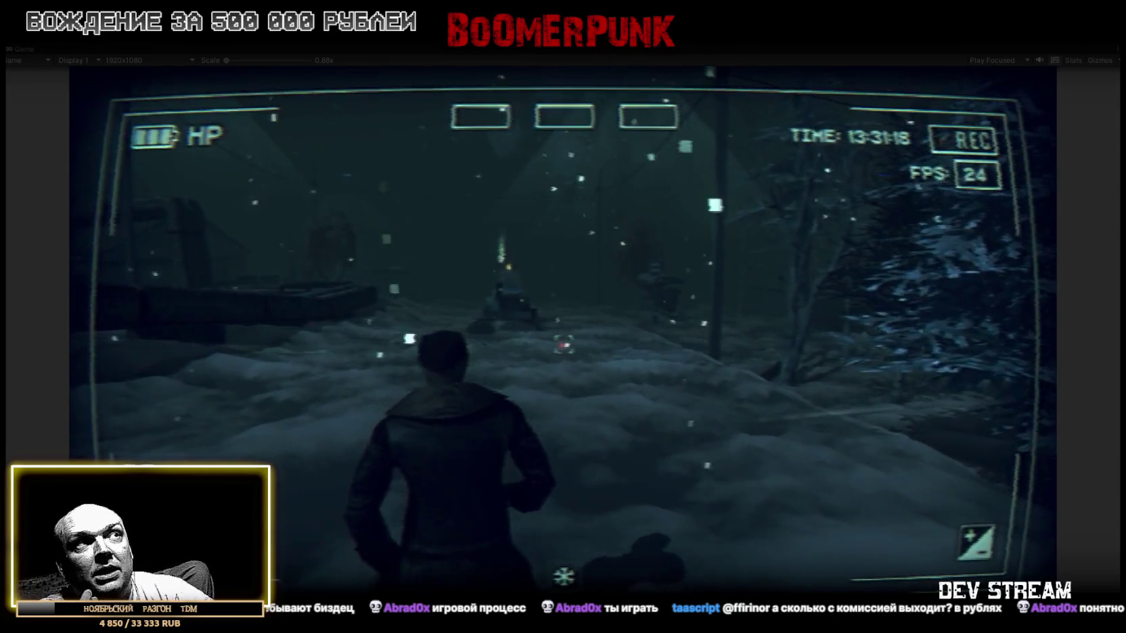
{"action": "key", "text": "w"}
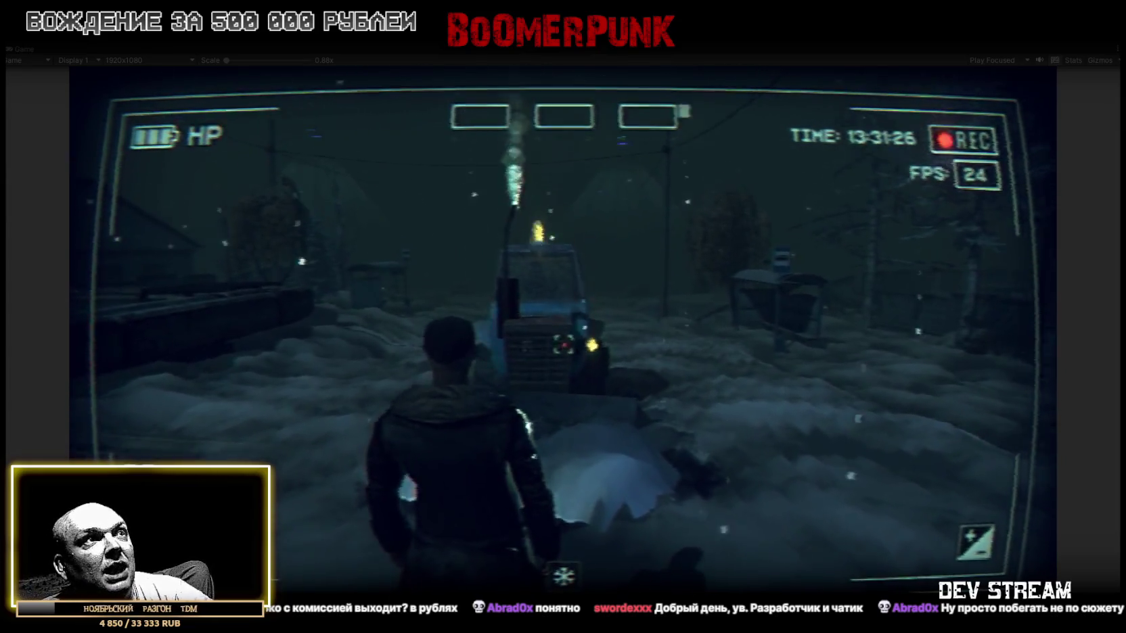
- Walk the character alongside and past the blue tractor, then pause with the in-game menu
{"action": "key", "text": "w"}
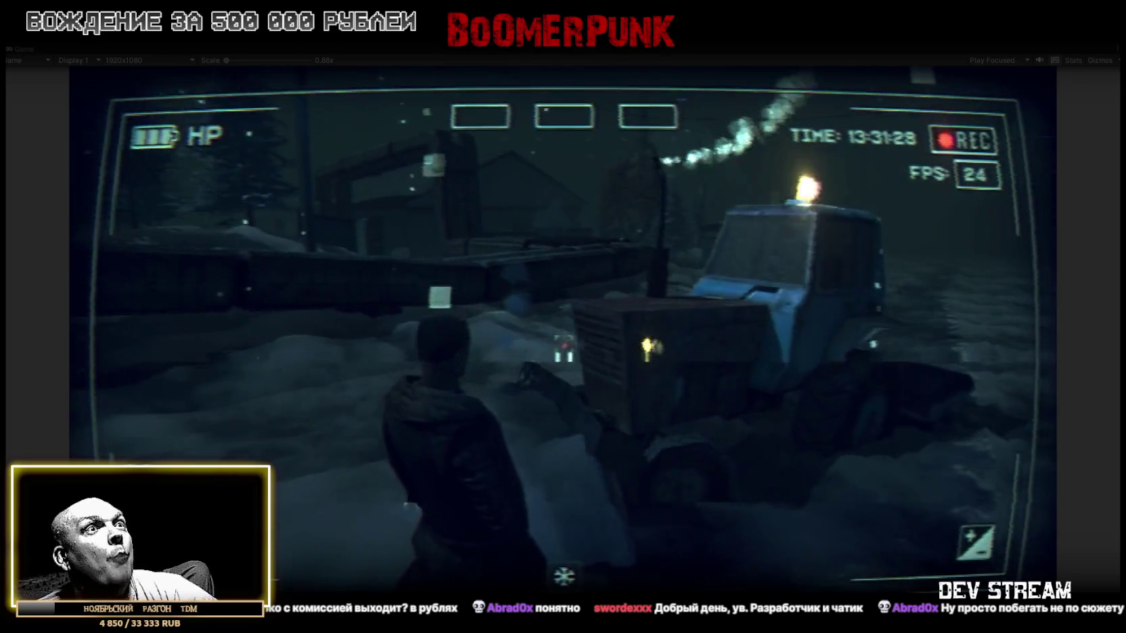
{"action": "key", "text": "w"}
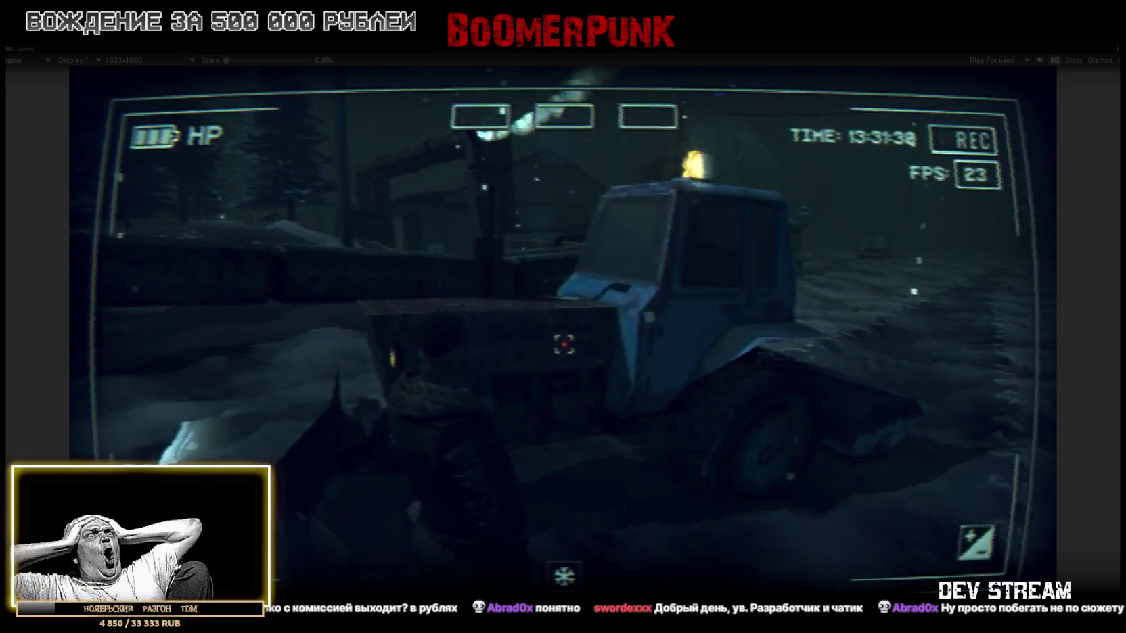
{"action": "key", "text": "w"}
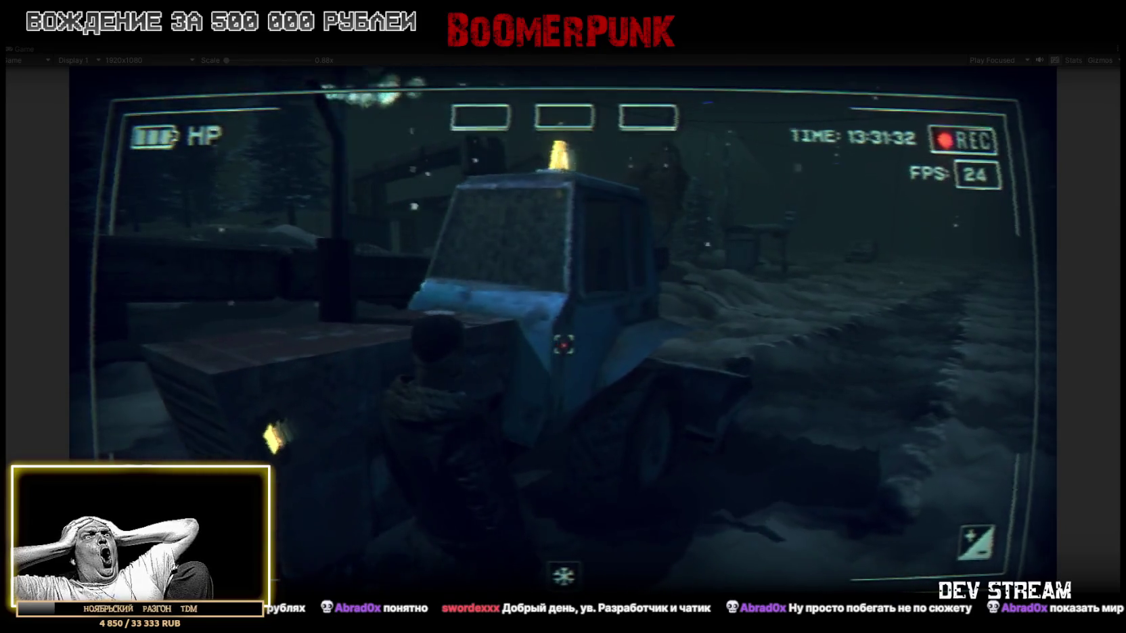
{"action": "key", "text": "w"}
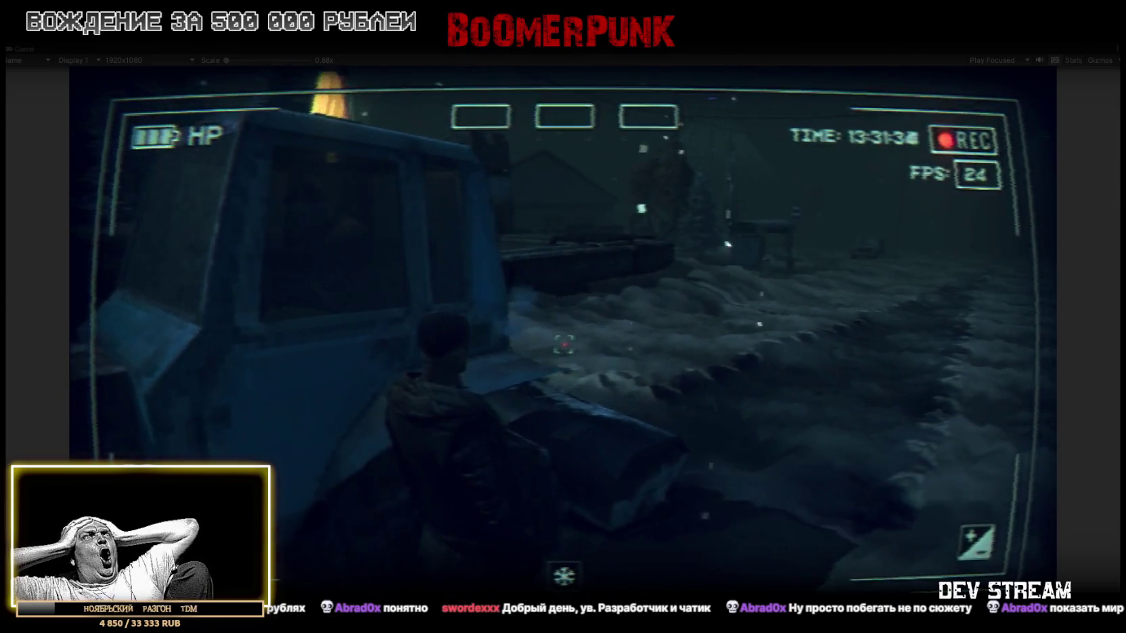
{"action": "key", "text": "w"}
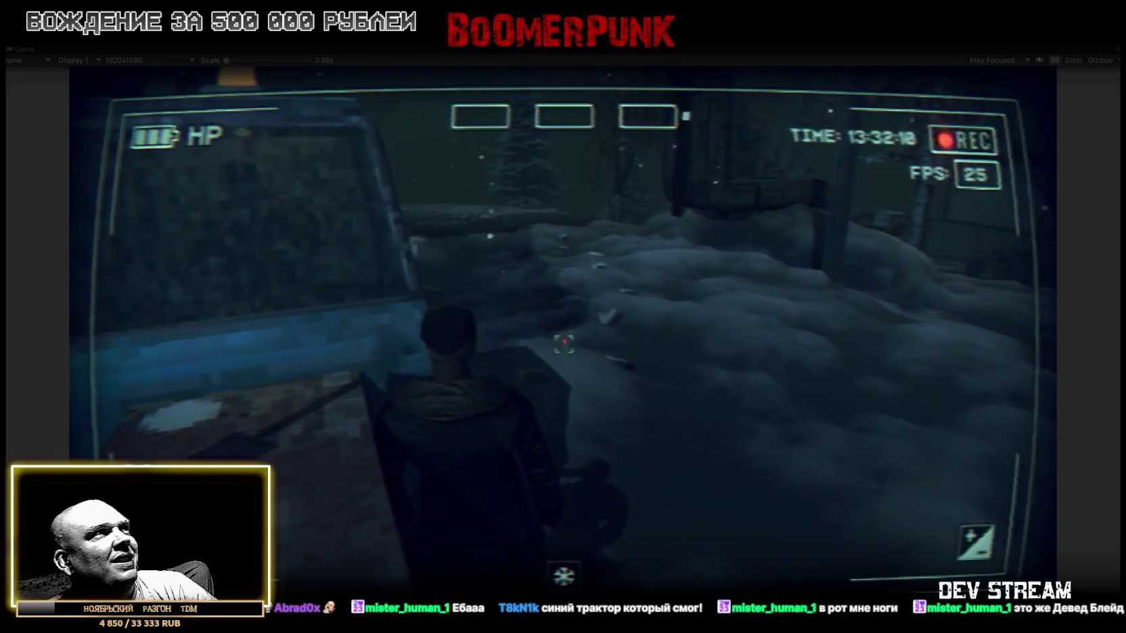
{"action": "key", "text": "Escape"}
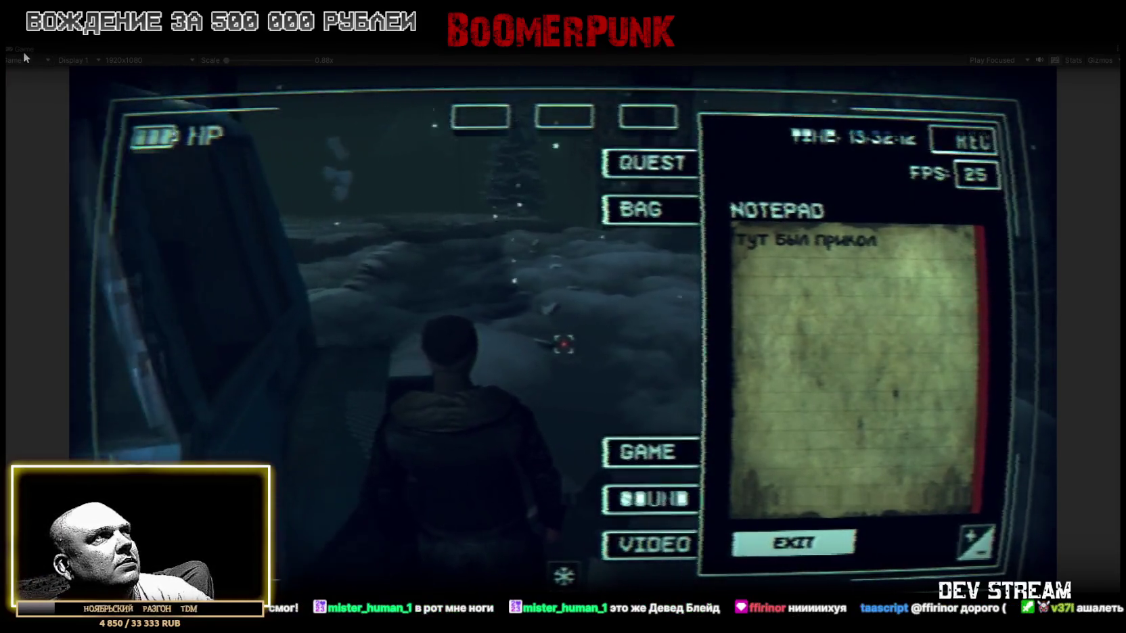
- Focus the game view before leaving Play mode
{"action": "left_click", "coordinate": [595, 275]}
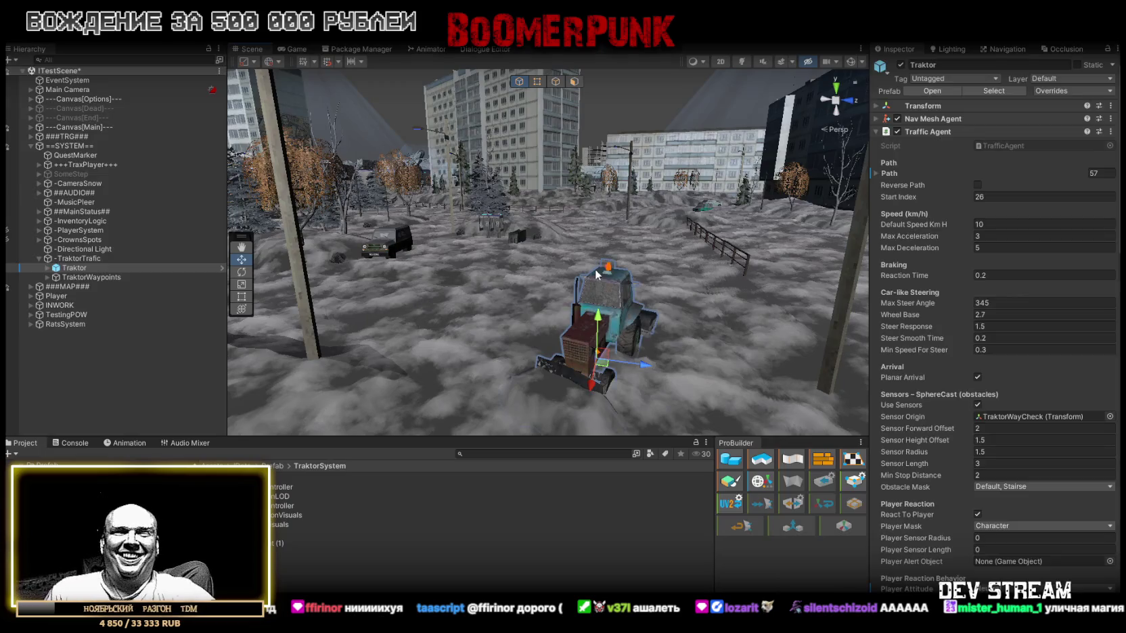
- In the Bypass section, set the Traktor's Side Probe Length Factor to 1.4
{"action": "scroll", "coordinate": [939, 417], "scroll_direction": "down", "scroll_amount": 6}
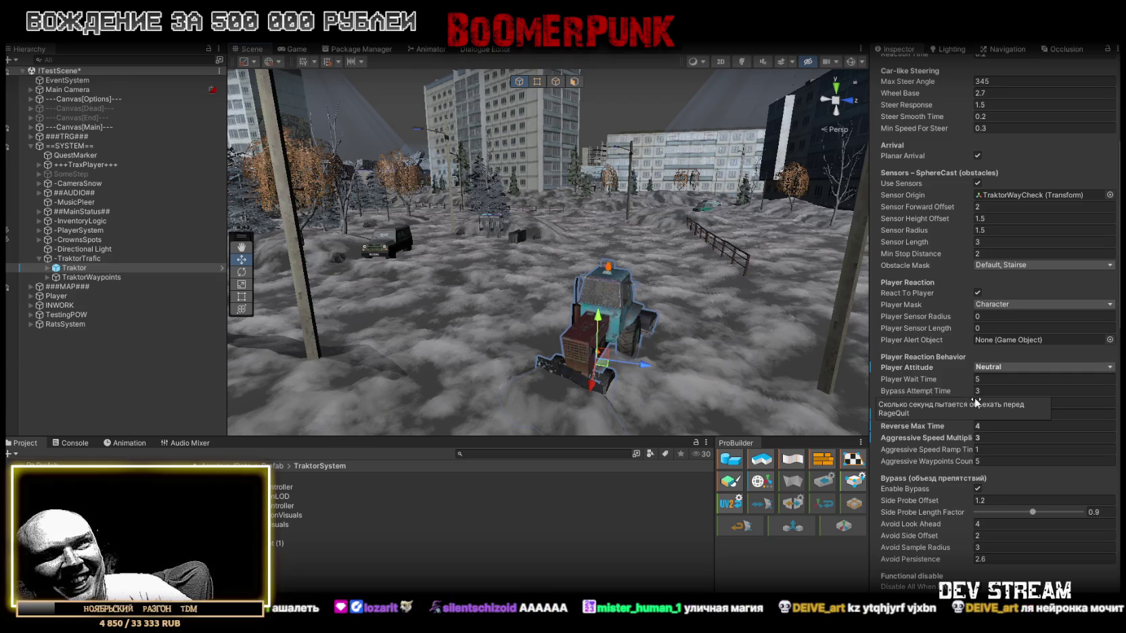
{"action": "scroll", "coordinate": [1012, 552], "scroll_direction": "down", "scroll_amount": 1}
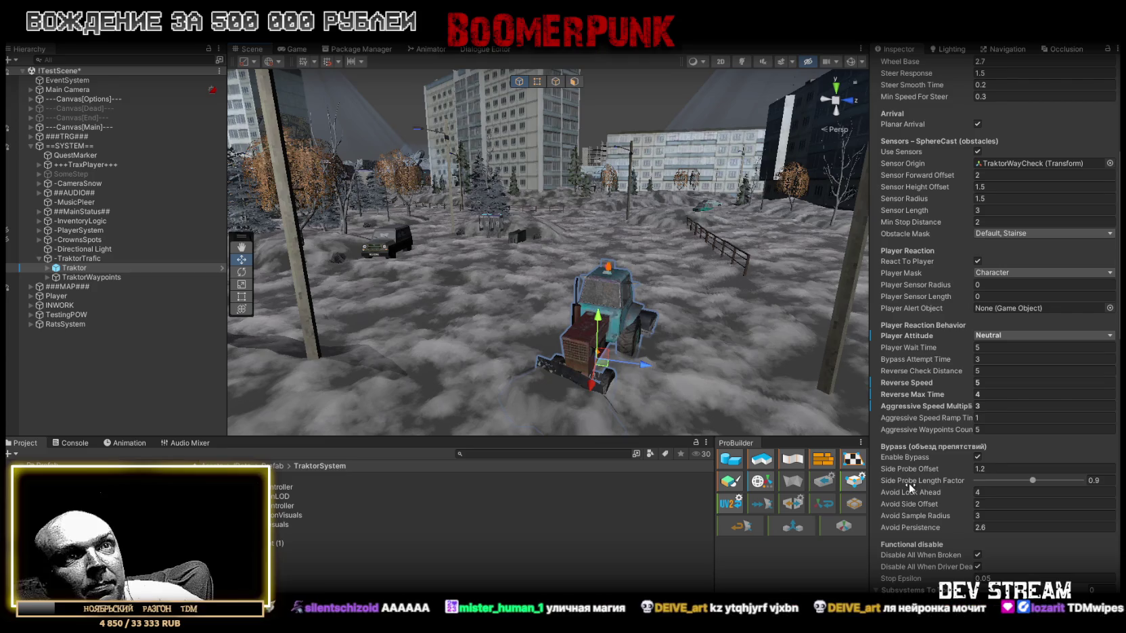
{"action": "left_click_drag", "start_coordinate": [1033, 480], "coordinate": [1079, 481]}
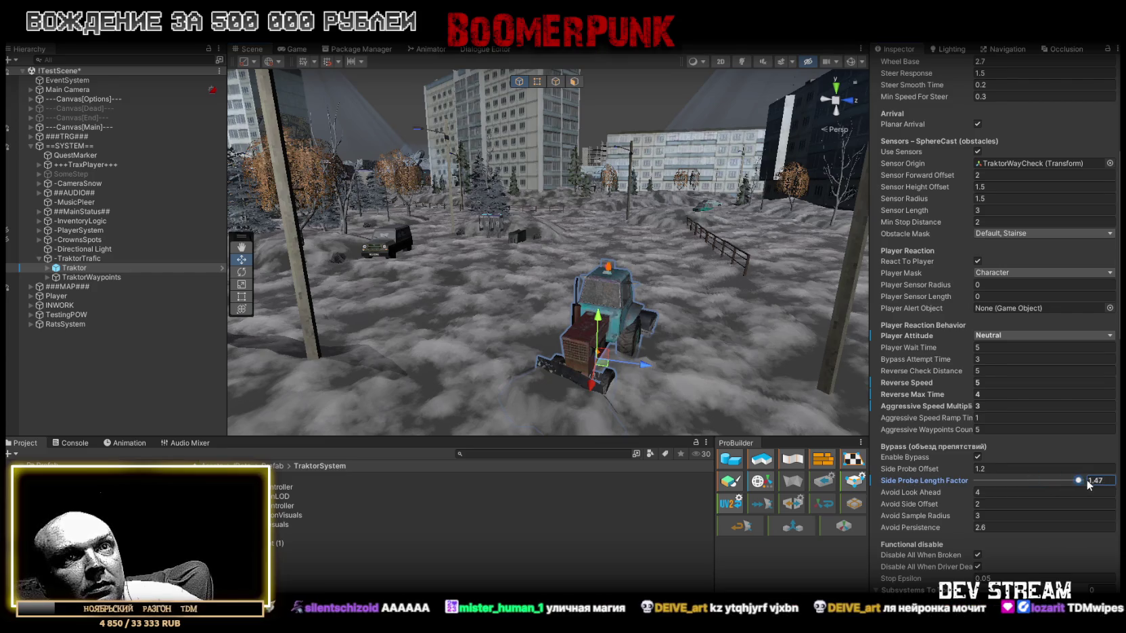
{"action": "key", "text": "BackSpace"}
{"action": "type", "text": "4"}
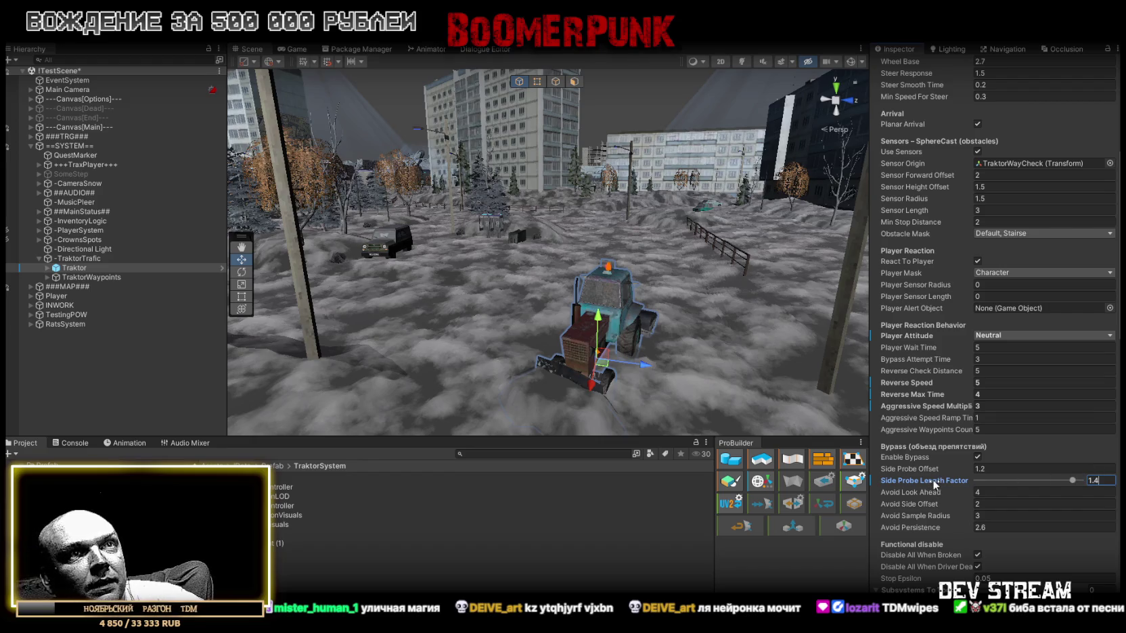
{"action": "left_click_drag", "start_coordinate": [847, 324], "coordinate": [461, 289]}
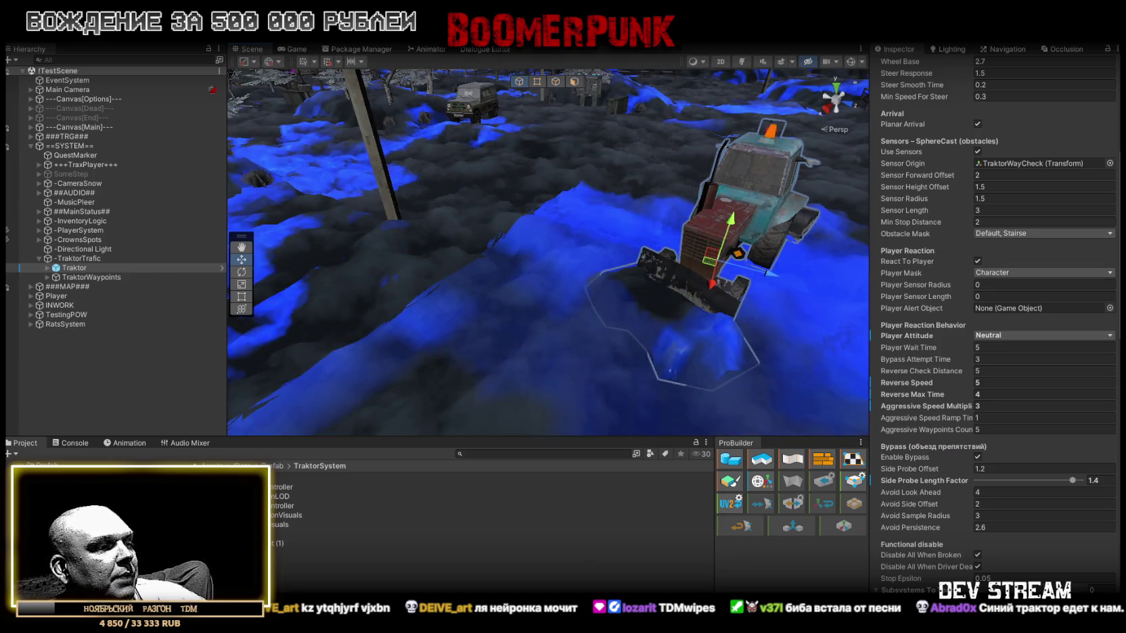
{"action": "key", "text": "alt+Tab"}
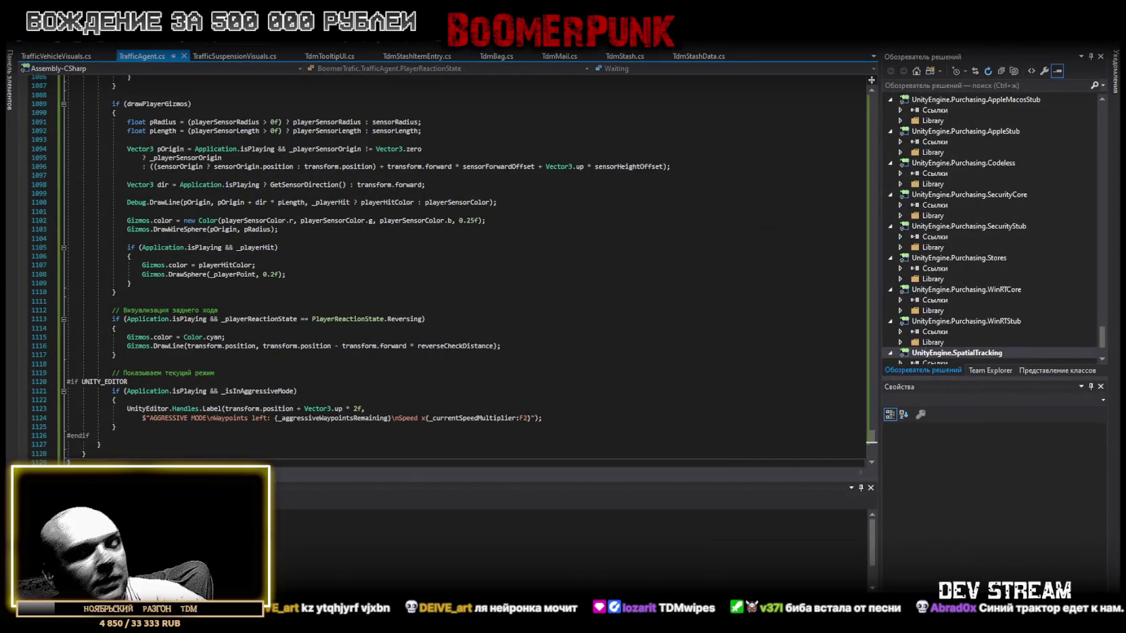
- Search TrafficAgent.cs for 'bypass' and scroll through the bypass fields and methods
{"action": "key", "text": "ctrl+f"}
{"action": "type", "text": "инэфы"}
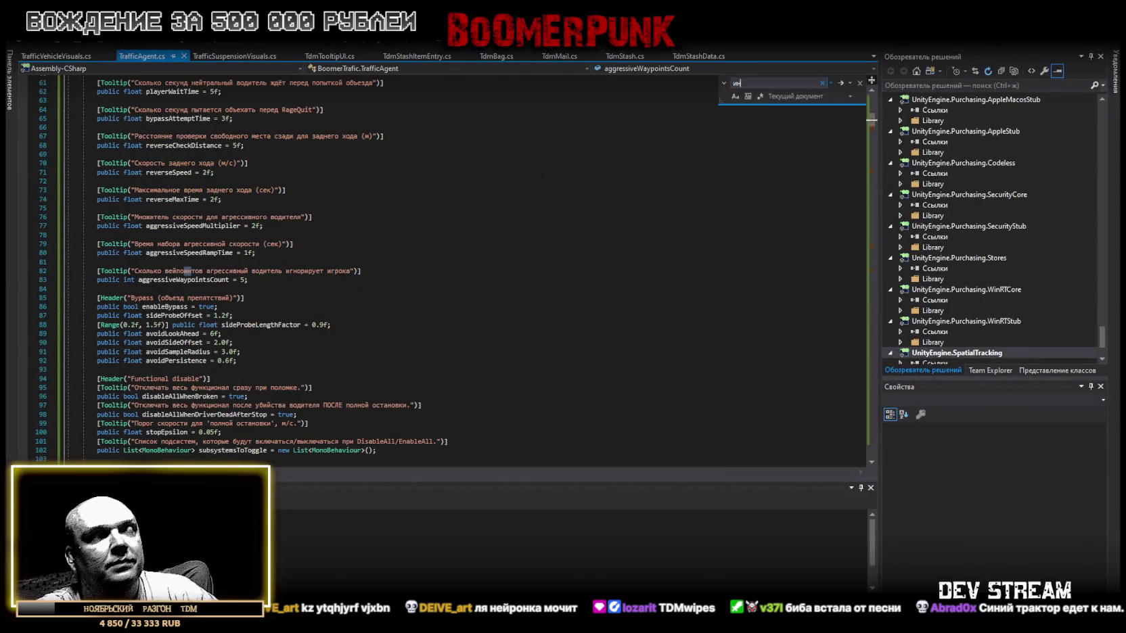
{"action": "key", "text": "ctrl+a"}
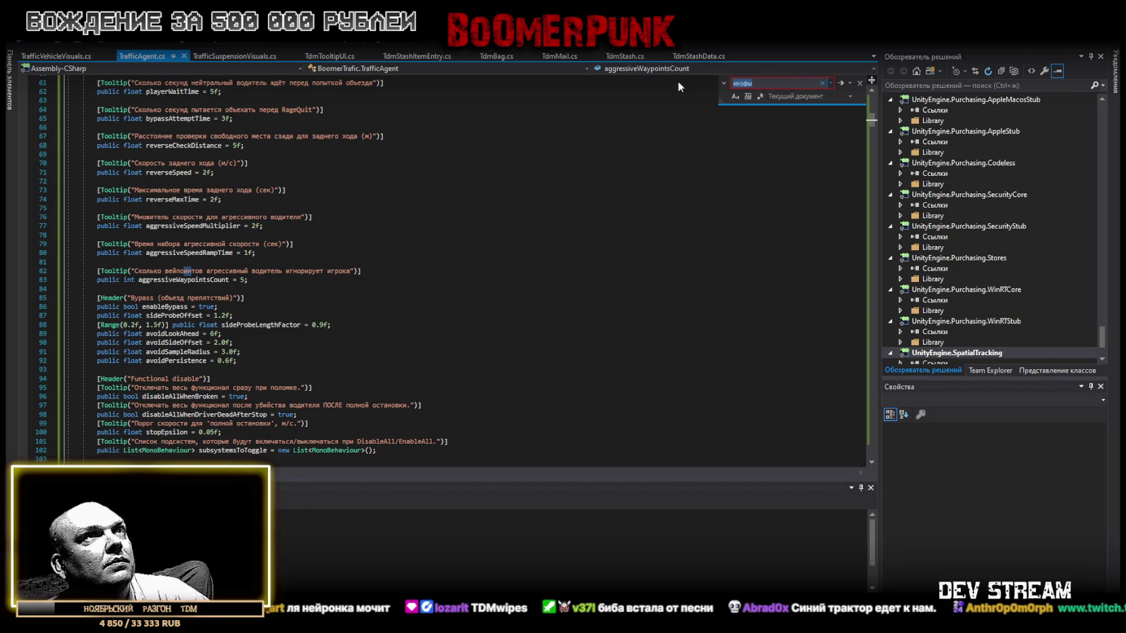
{"action": "type", "text": "bypass"}
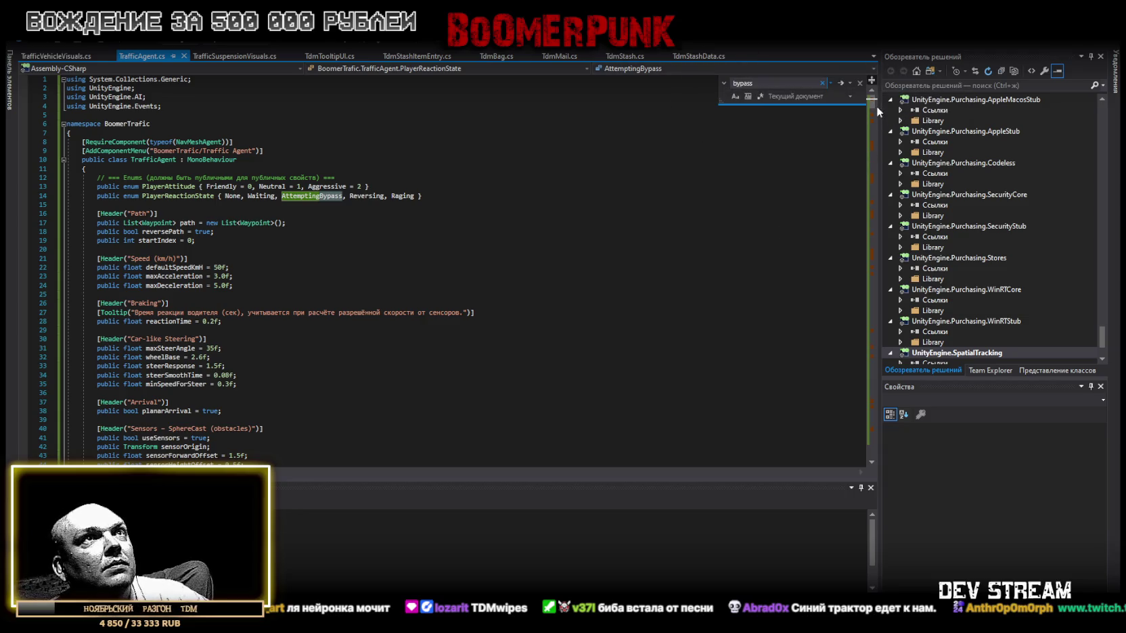
{"action": "left_click_drag", "start_coordinate": [873, 103], "coordinate": [873, 184]}
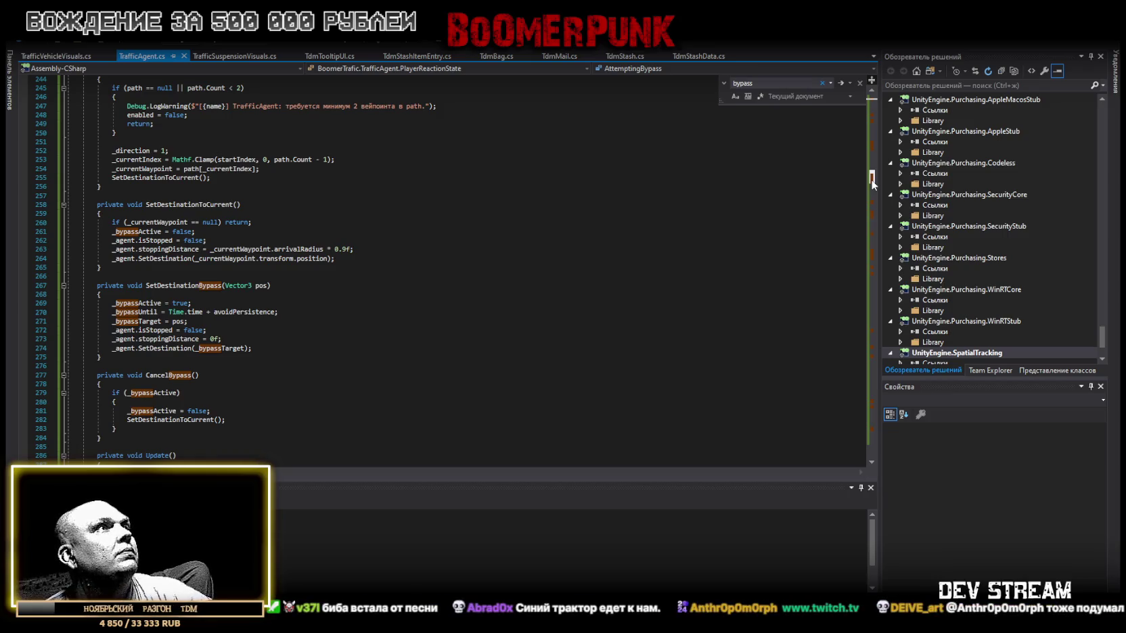
{"action": "mouse_move", "coordinate": [872, 179]}
{"action": "left_mouse_down"}
{"action": "mouse_move", "coordinate": [878, 141]}
{"action": "mouse_move", "coordinate": [878, 152]}
{"action": "left_mouse_up"}
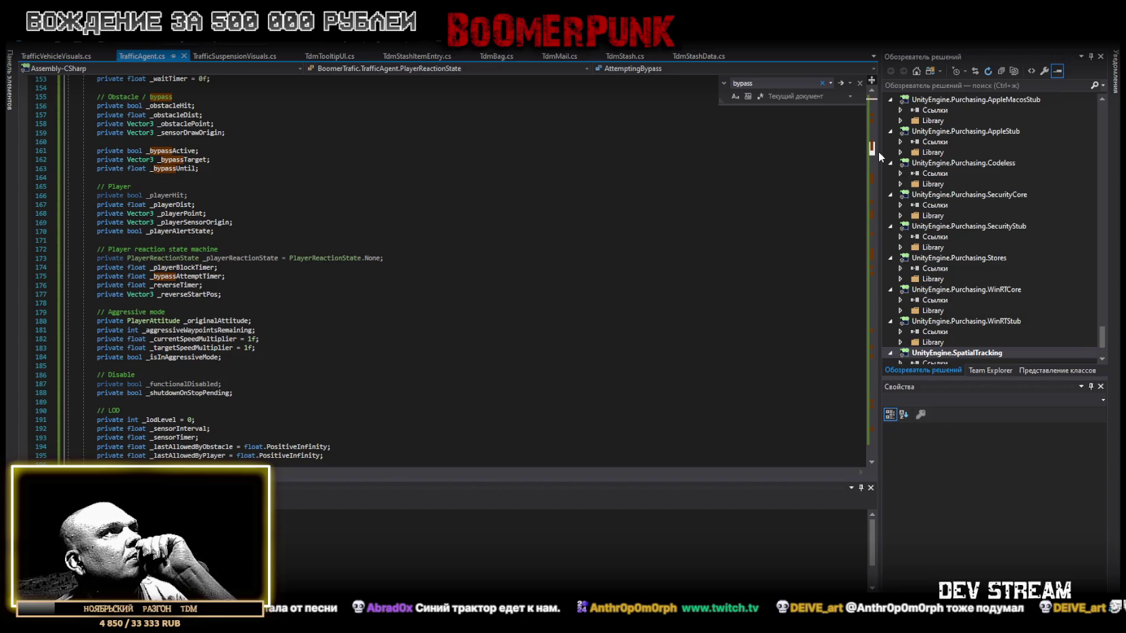
{"action": "scroll", "coordinate": [877, 151], "scroll_direction": "down", "scroll_amount": 1}
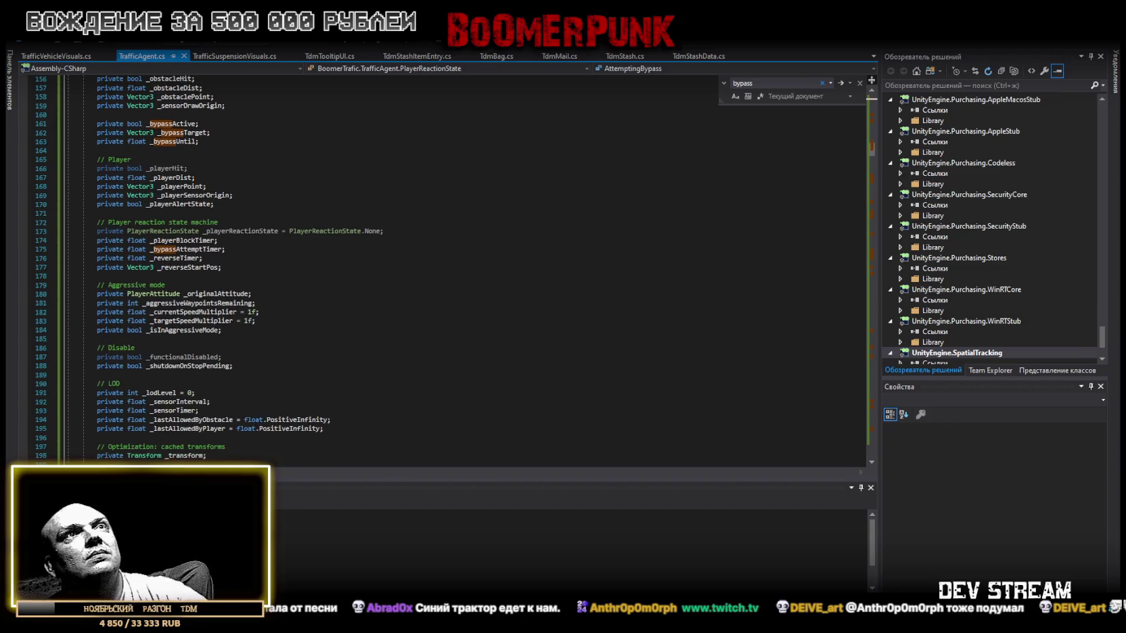
{"action": "key", "text": "alt+Tab"}
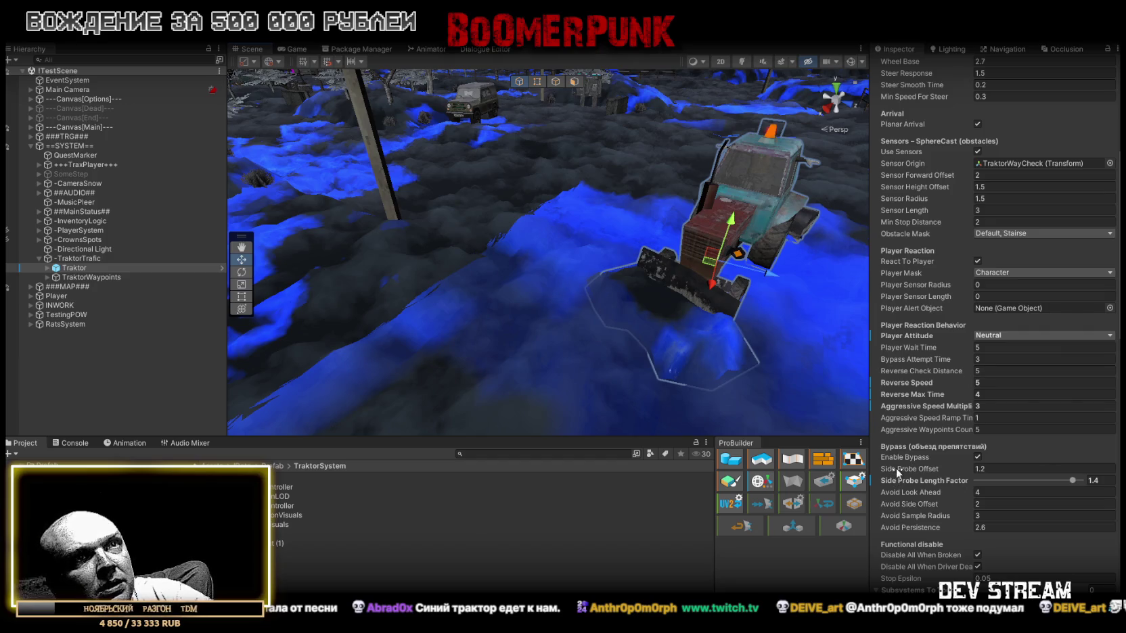
- Set Side Probe Offset to 1.5 and Avoid Side Offset to 3, then scroll down to Events
{"action": "left_click", "coordinate": [984, 470]}
{"action": "type", "text": "1.5"}
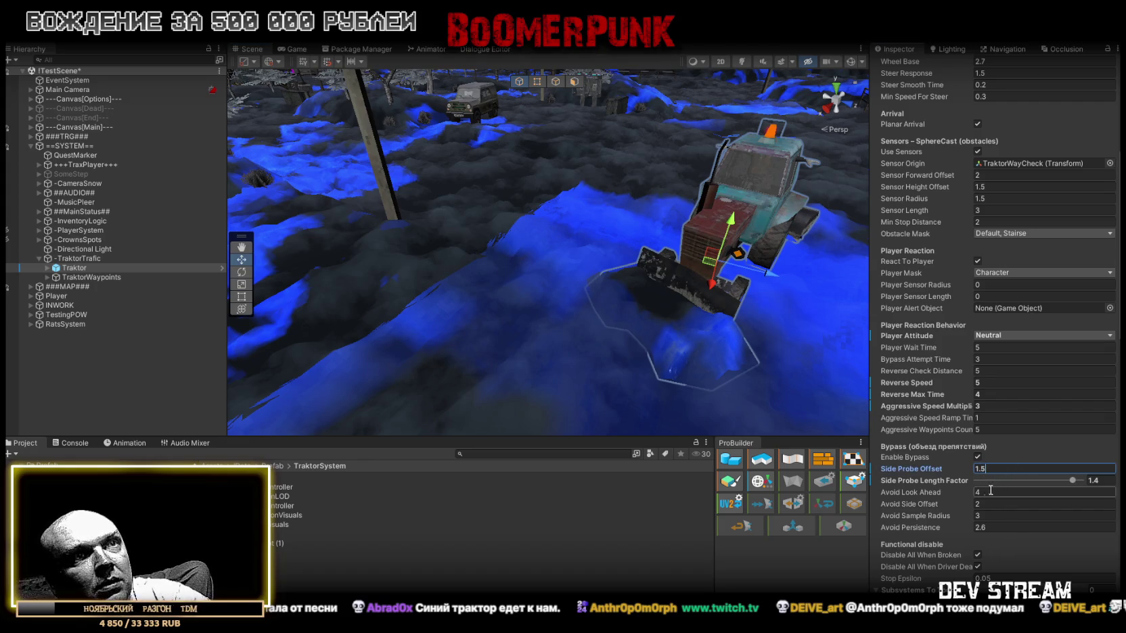
{"action": "left_click", "coordinate": [922, 509]}
{"action": "type", "text": "3"}
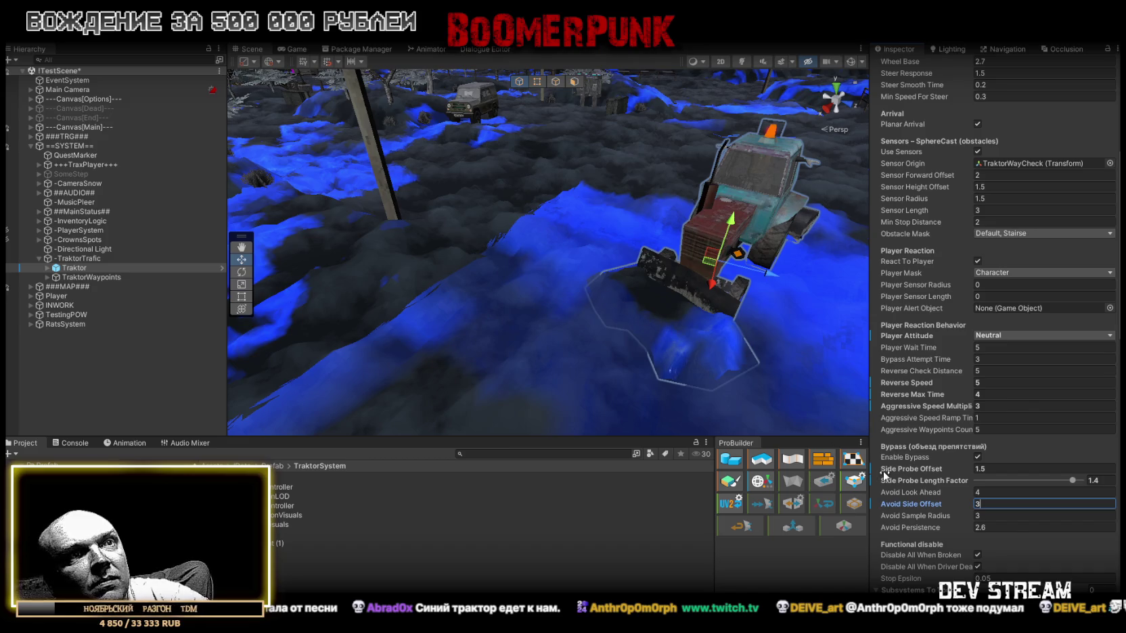
{"action": "scroll", "coordinate": [898, 475], "scroll_direction": "down", "scroll_amount": 4}
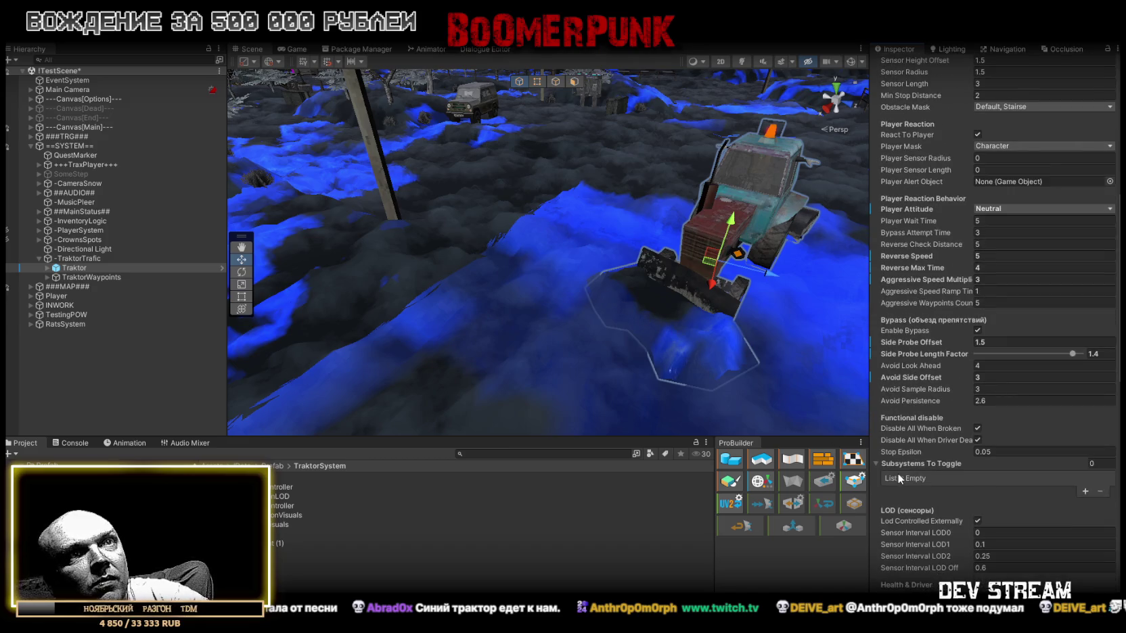
{"action": "scroll", "coordinate": [897, 474], "scroll_direction": "down", "scroll_amount": 1}
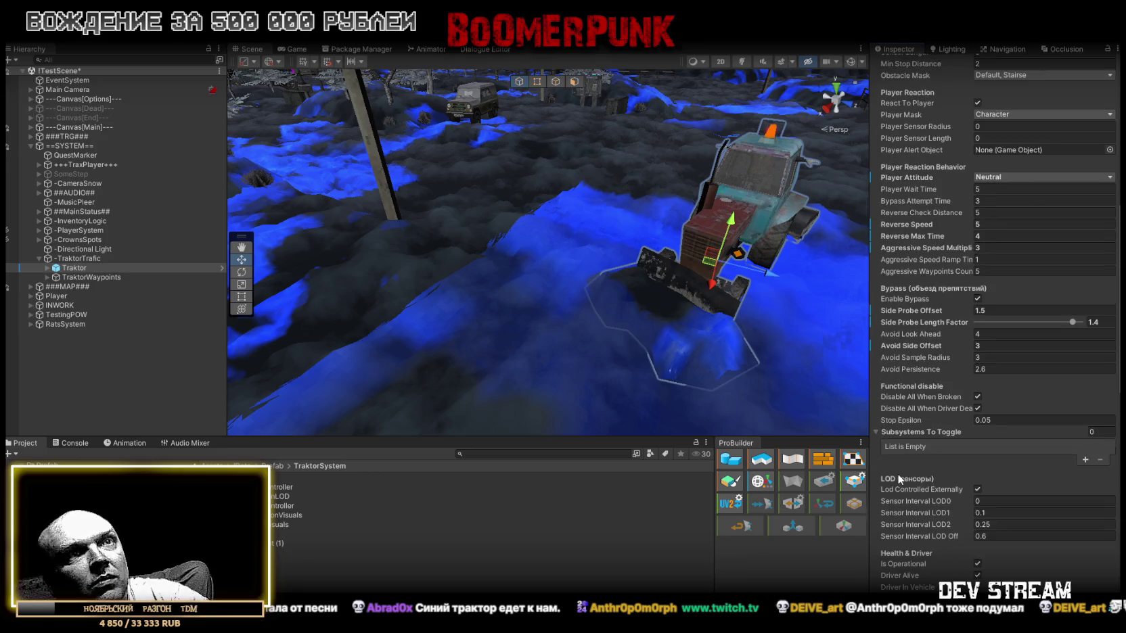
{"action": "scroll", "coordinate": [898, 479], "scroll_direction": "down", "scroll_amount": 5}
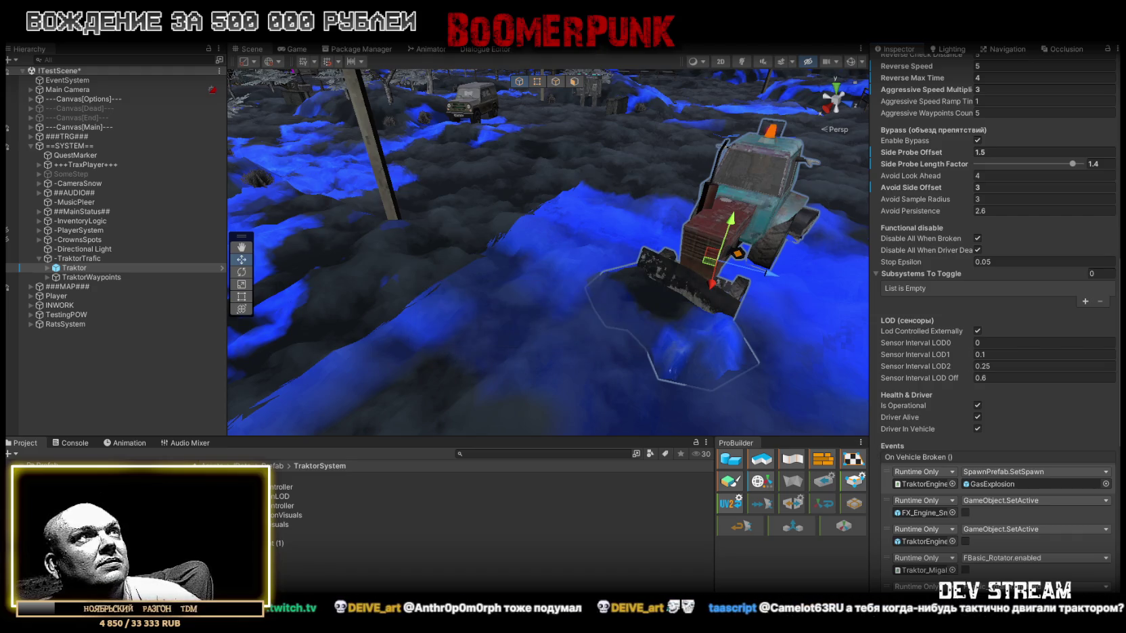
- Save the scene with the tractor changes and orbit the view around the tractor
{"action": "key", "text": "ctrl+s"}
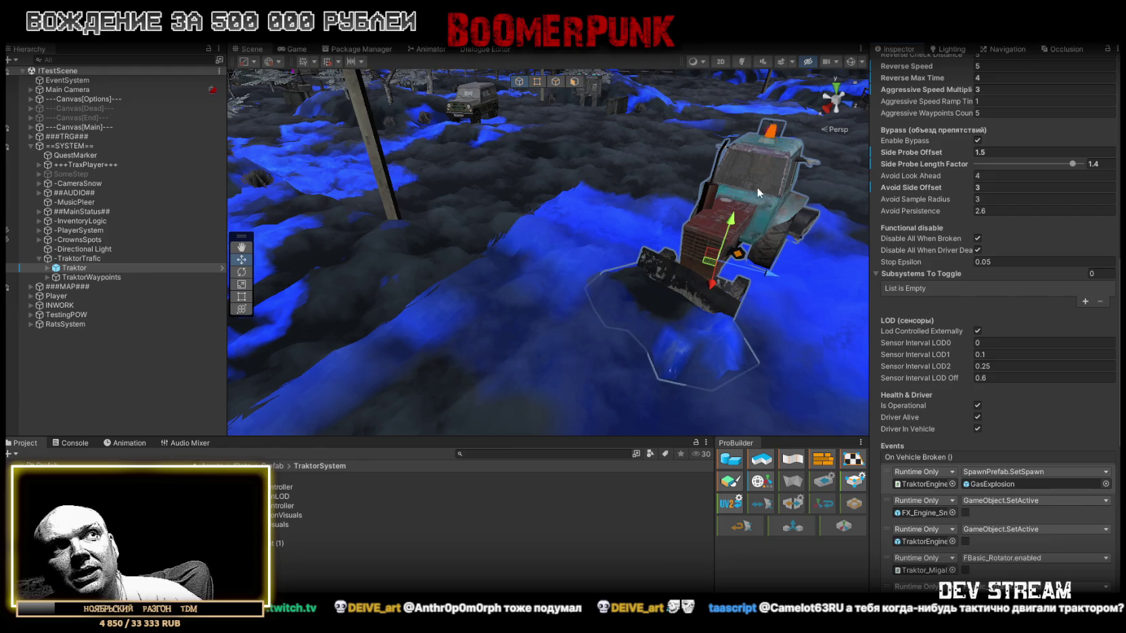
{"action": "mouse_move", "coordinate": [537, 168]}
{"action": "left_mouse_down"}
{"action": "mouse_move", "coordinate": [528, 194]}
{"action": "mouse_move", "coordinate": [546, 143]}
{"action": "left_mouse_up"}
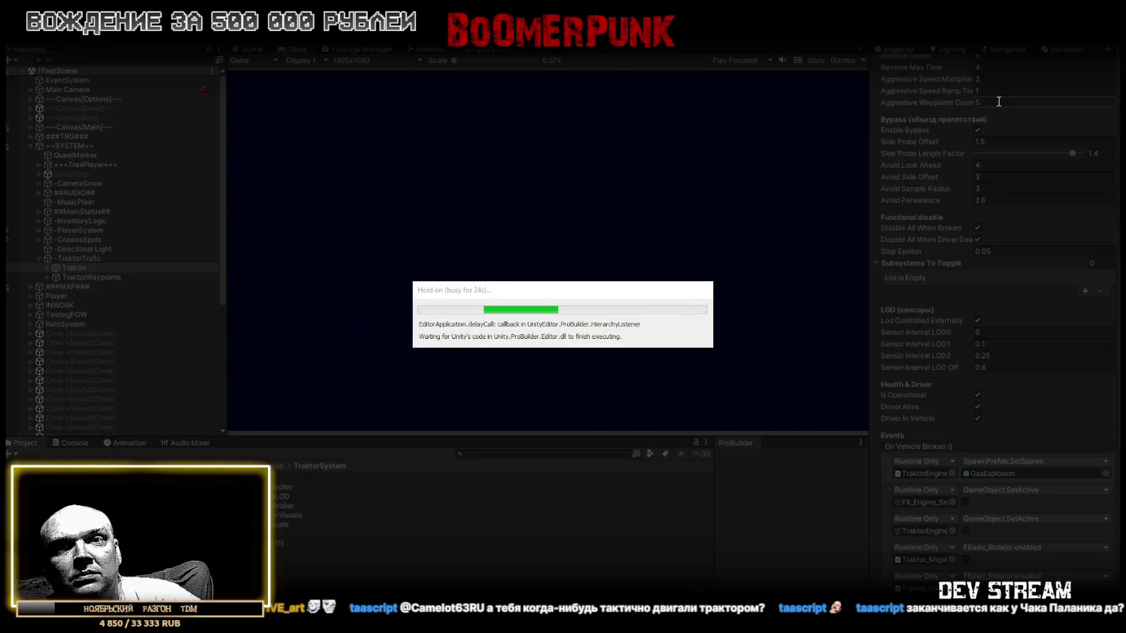
- Play-test full-screen, running the character through the snow to the tractor, then open the in-game menu
{"action": "double_click", "coordinate": [294, 50]}
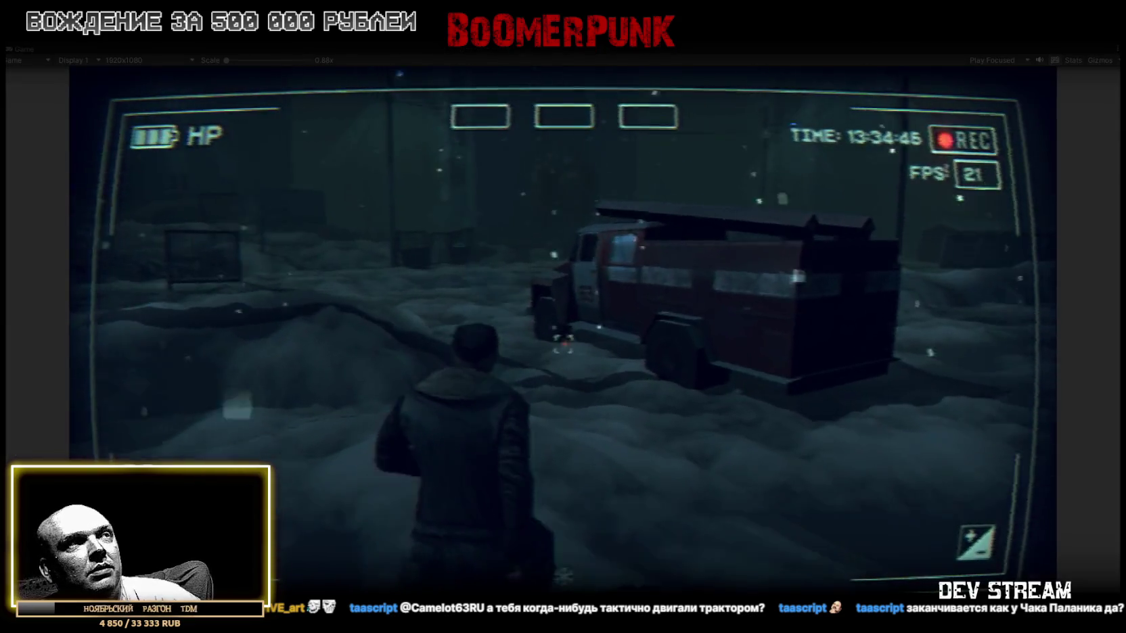
{"action": "key", "text": "w"}
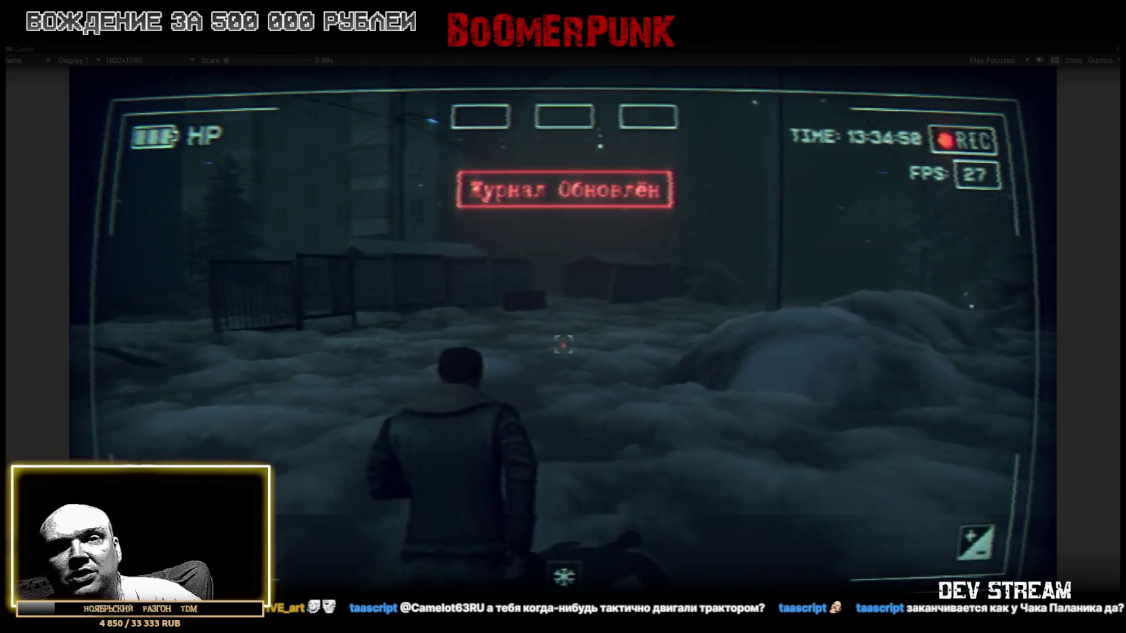
{"action": "key", "text": "w"}
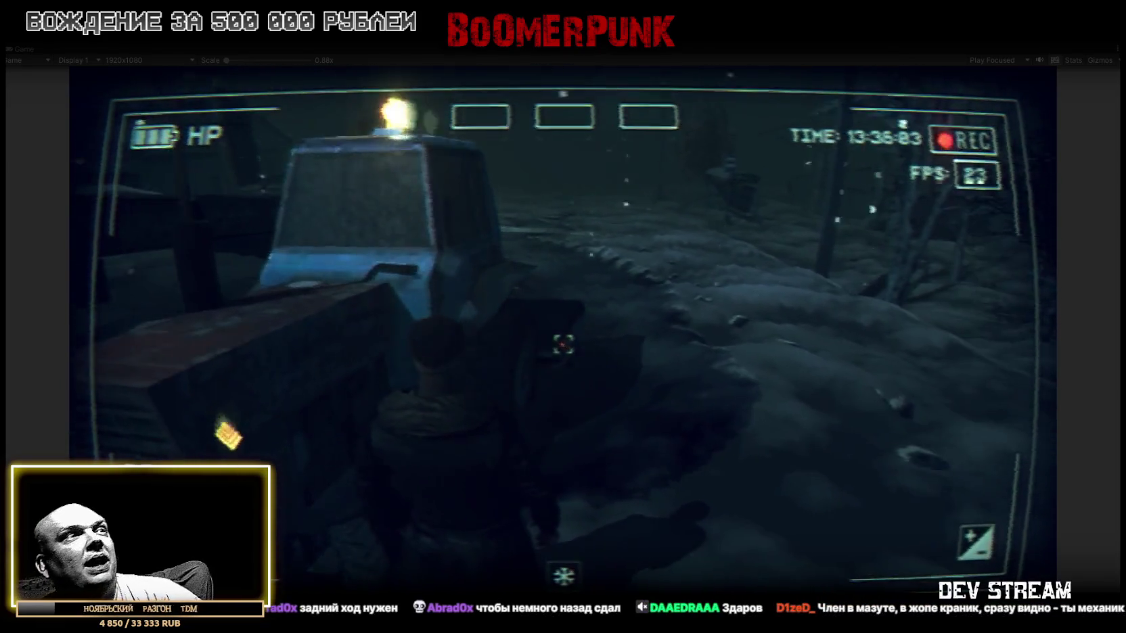
{"action": "key", "text": "Escape"}
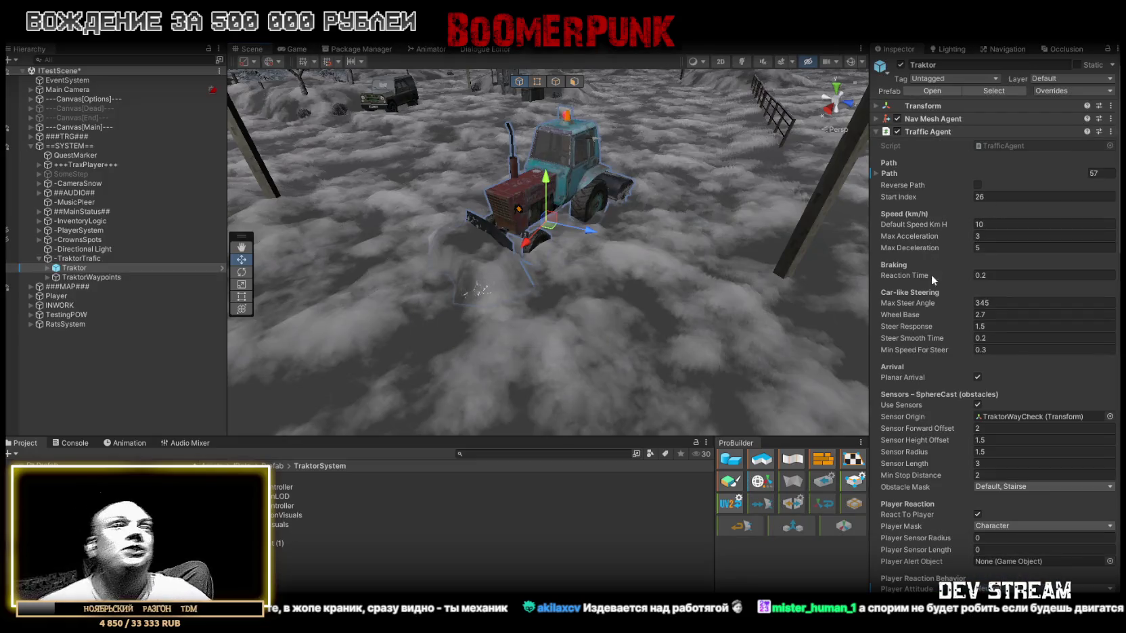
- Set the Traktor's sensor forward offset 3, height offset 2, radius 2 and length 4
{"action": "scroll", "coordinate": [988, 305], "scroll_direction": "down", "scroll_amount": 5}
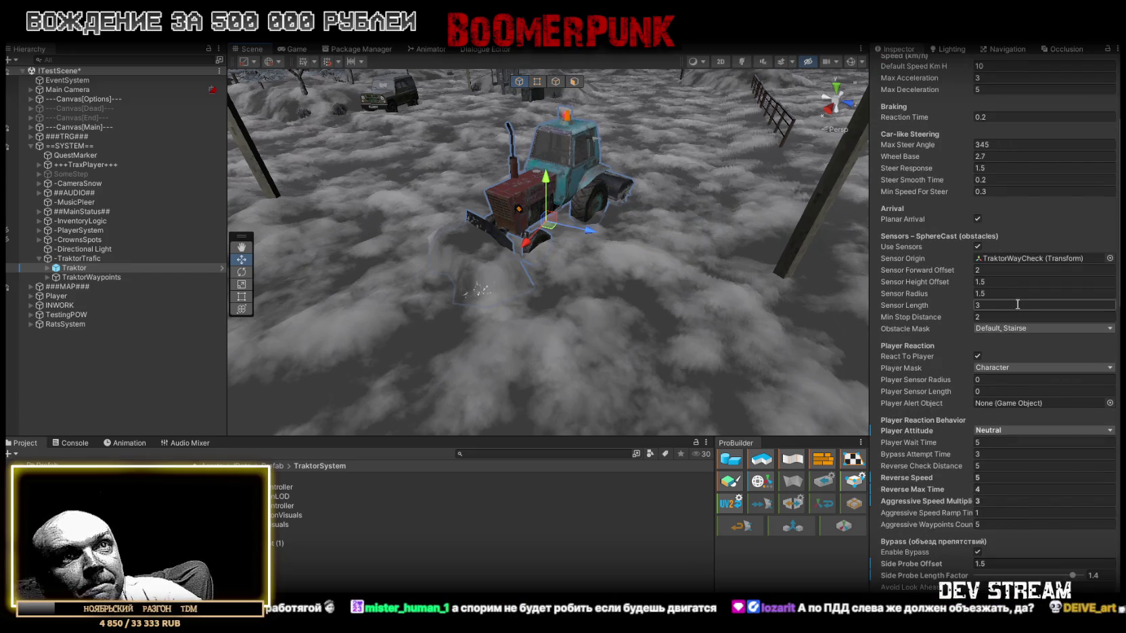
{"action": "scroll", "coordinate": [1048, 292], "scroll_direction": "up", "scroll_amount": 1}
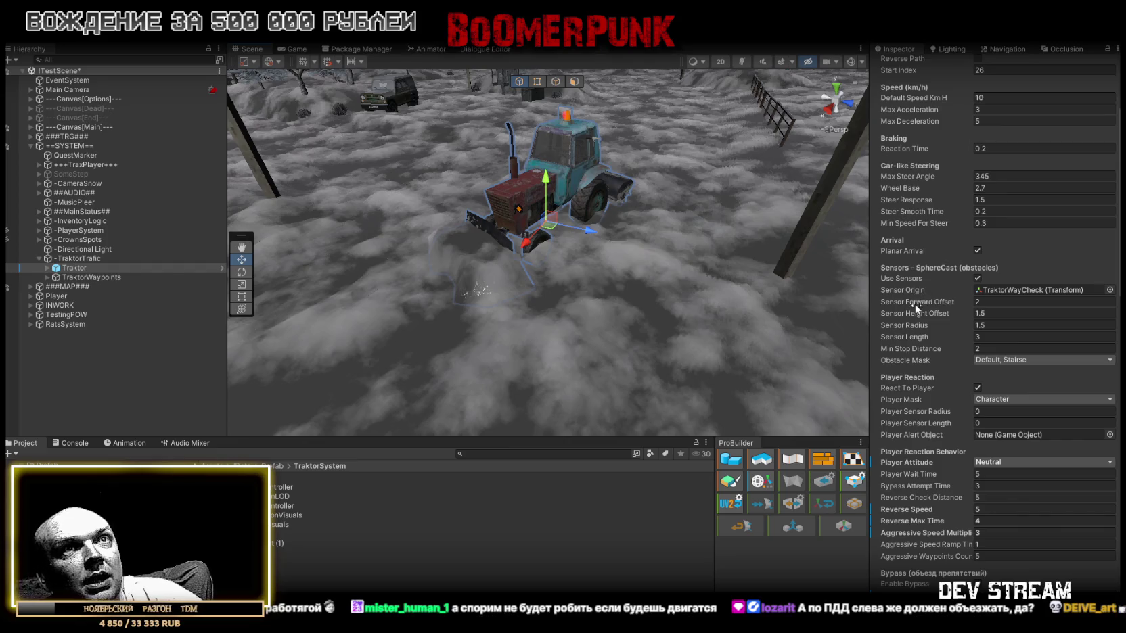
{"action": "left_click", "coordinate": [1025, 306]}
{"action": "type", "text": "3"}
{"action": "left_click_drag", "start_coordinate": [1009, 305], "coordinate": [927, 304]}
{"action": "left_click", "coordinate": [1001, 314]}
{"action": "type", "text": "2"}
{"action": "key", "text": "Tab"}
{"action": "type", "text": "2"}
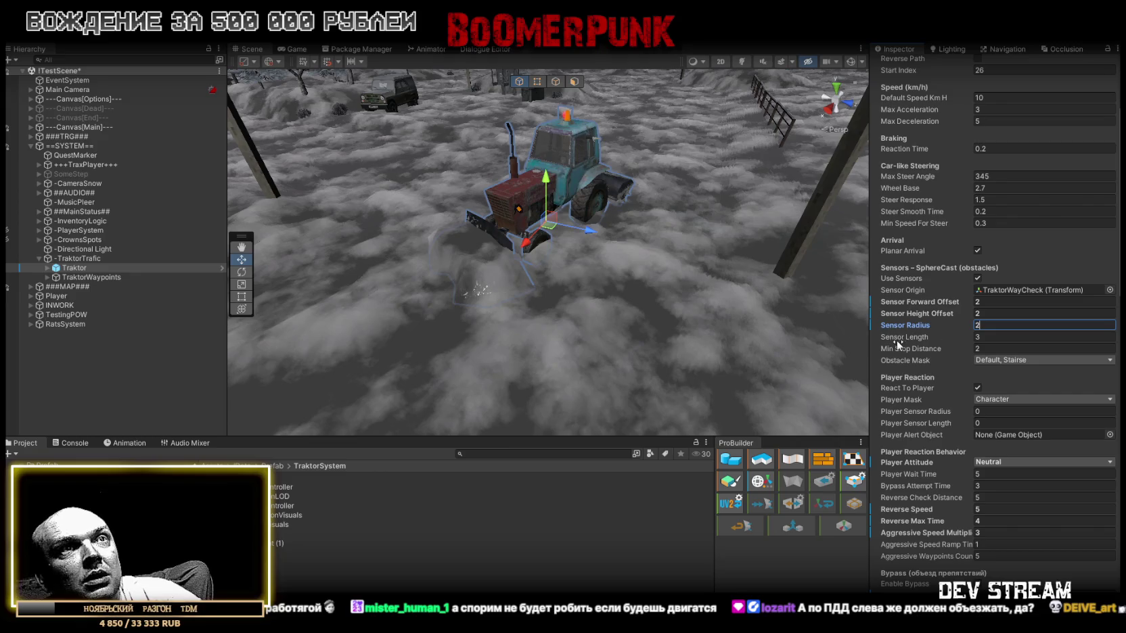
{"action": "key", "text": "Tab"}
{"action": "type", "text": "4"}
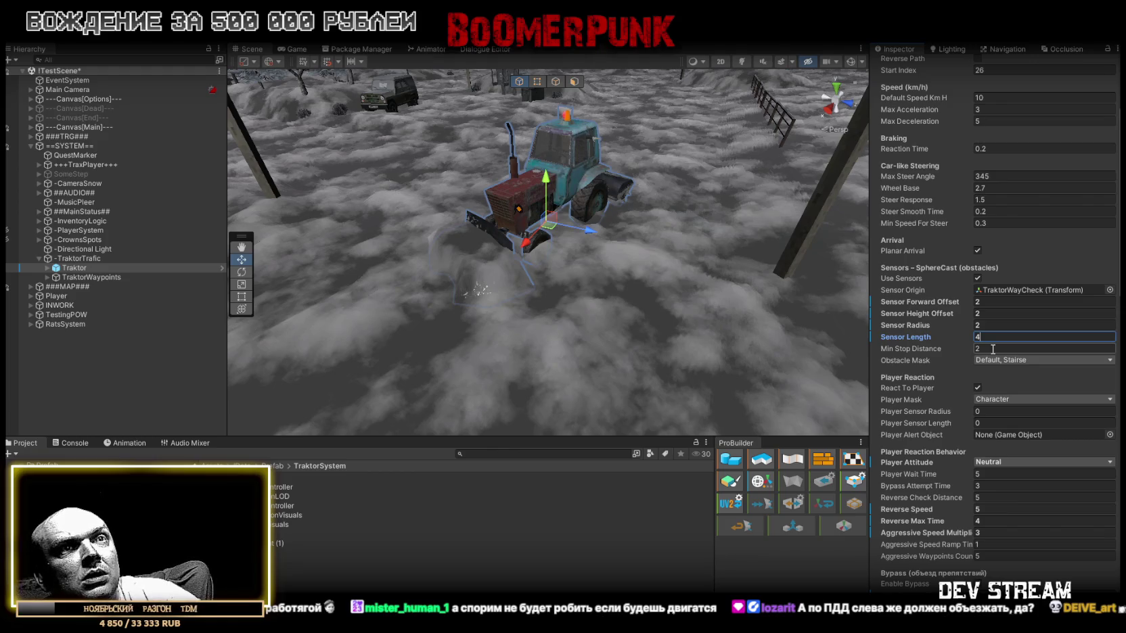
- Set Min Stop Distance to 1.5, save the scene and enter play mode
{"action": "left_click", "coordinate": [992, 350]}
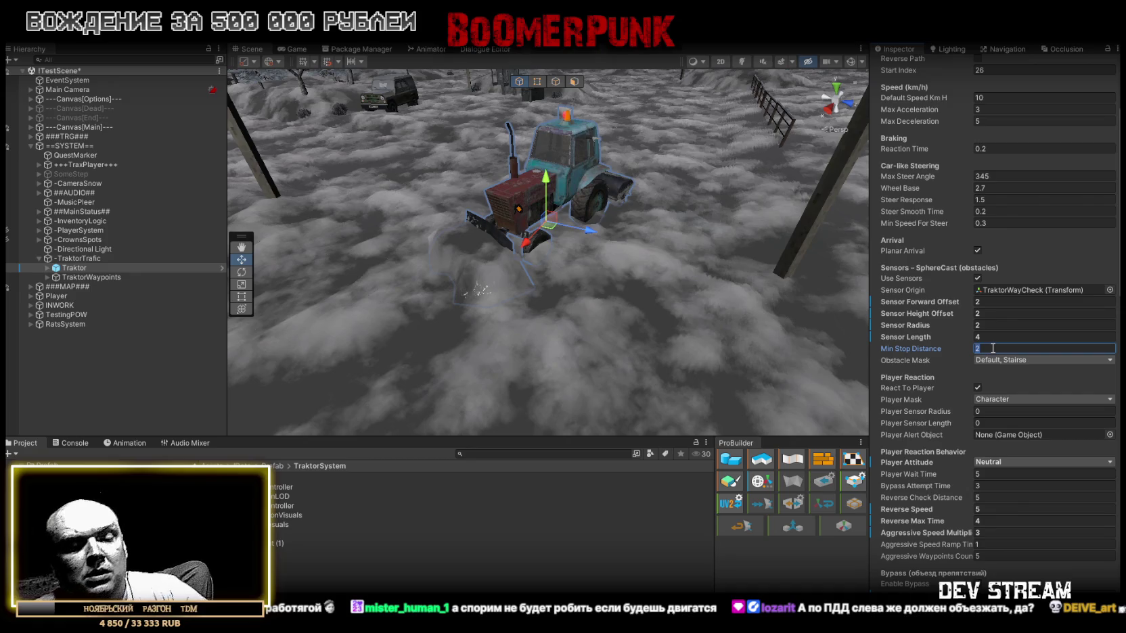
{"action": "type", "text": "1.5"}
{"action": "key", "text": "Return"}
{"action": "left_click_drag", "start_coordinate": [514, 223], "coordinate": [543, 218]}
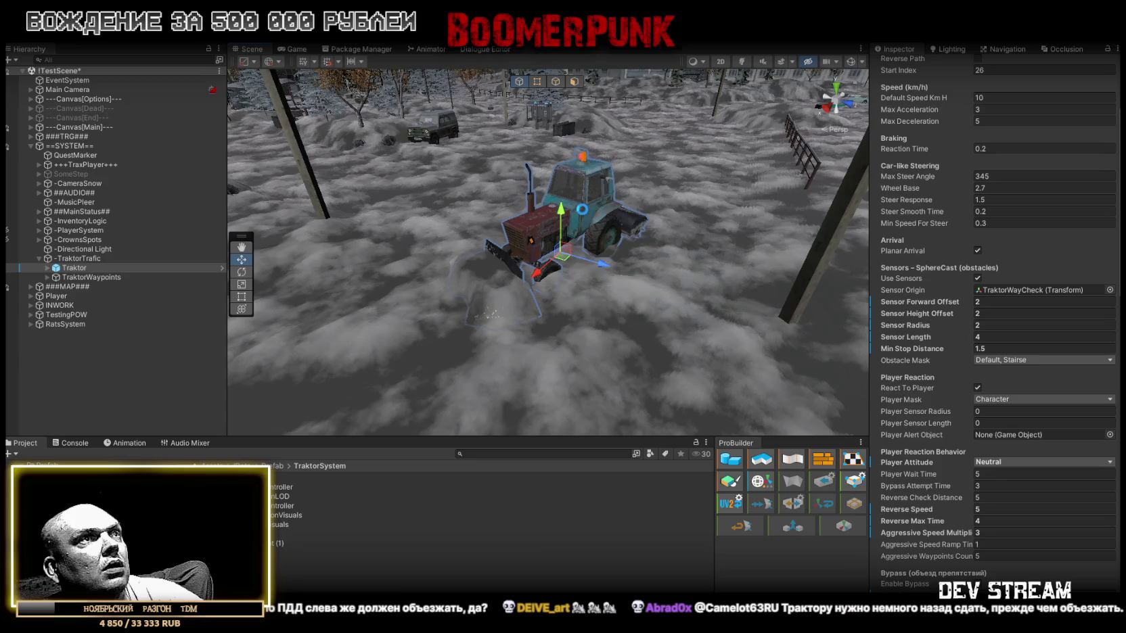
{"action": "key", "text": "ctrl+s"}
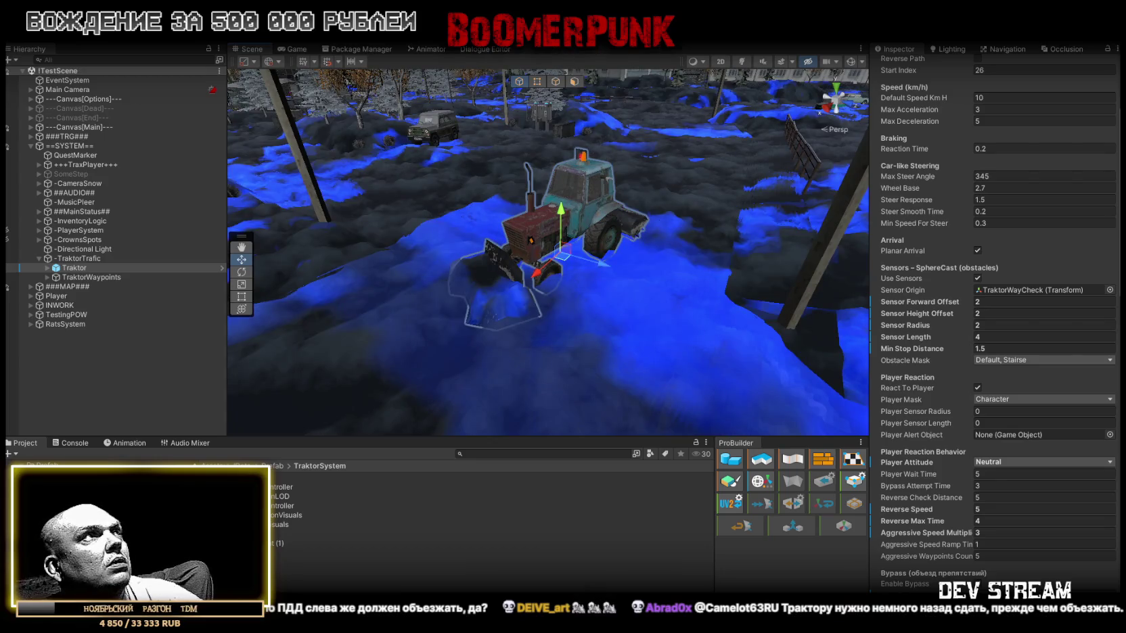
{"action": "key", "text": "ctrl+p"}
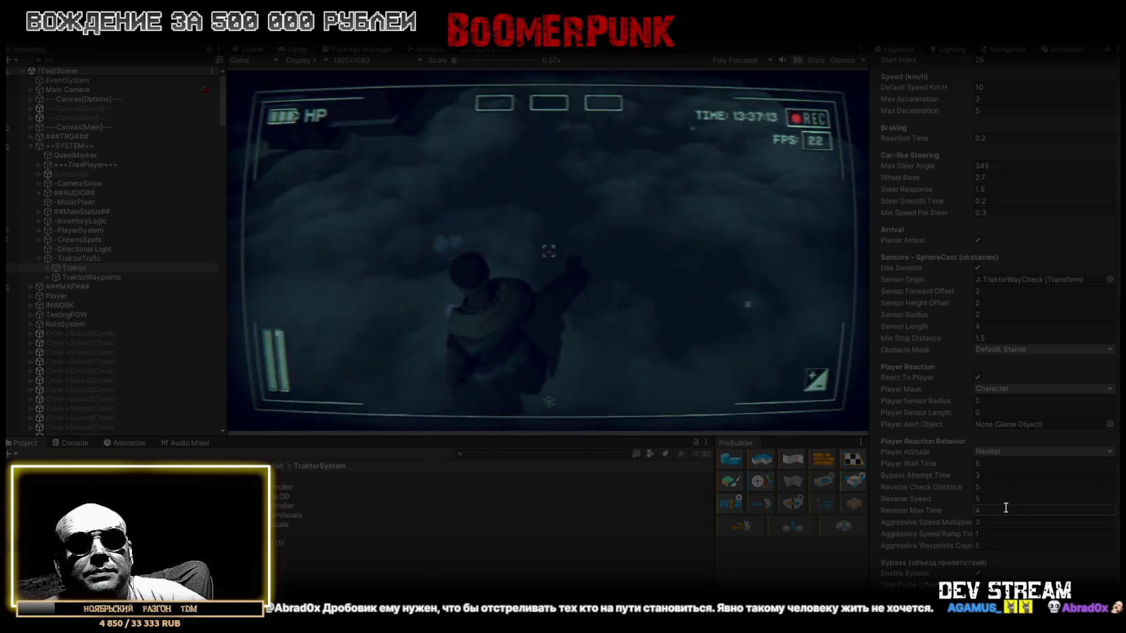
- Watch the retuned tractor drive up to the character in the maximized Game view, then restore the layout
{"action": "key", "text": "Escape"}
{"action": "key", "text": "Escape"}
{"action": "double_click", "coordinate": [299, 48]}
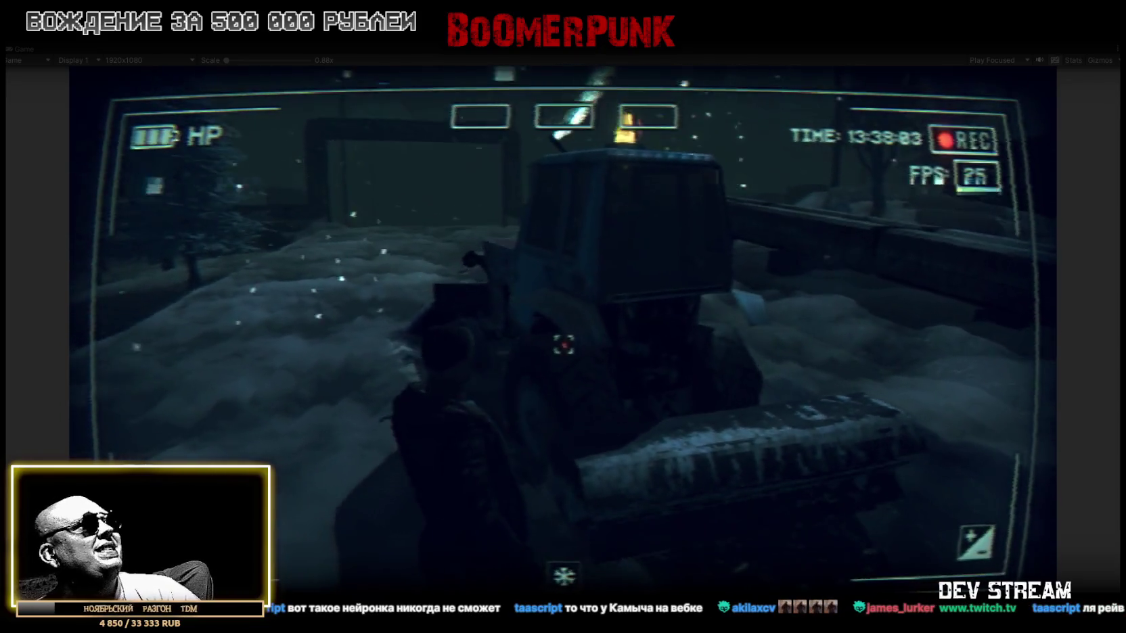
{"action": "double_click", "coordinate": [22, 46]}
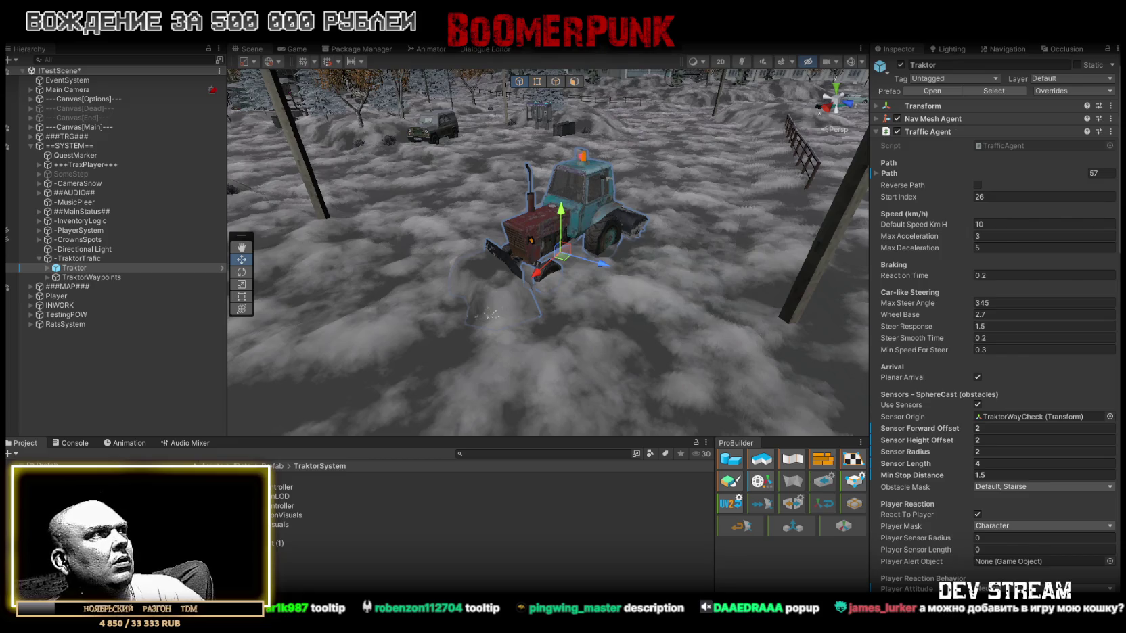
- Switch to Visual Studio and bring the top of TrafficVehicleVisuals.cs into view
{"action": "key", "text": "alt+Tab"}
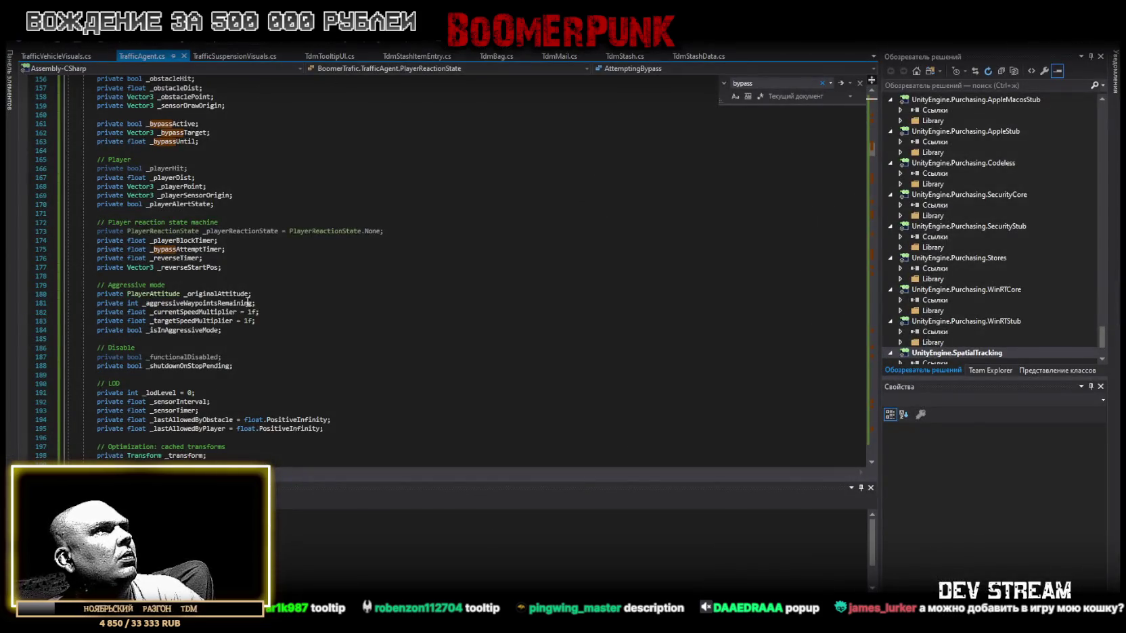
{"action": "left_click", "coordinate": [72, 56]}
{"action": "key", "text": "ctrl+a"}
{"action": "scroll", "coordinate": [254, 338], "scroll_direction": "up", "scroll_amount": 10}
{"action": "scroll", "coordinate": [253, 365], "scroll_direction": "up", "scroll_amount": 13}
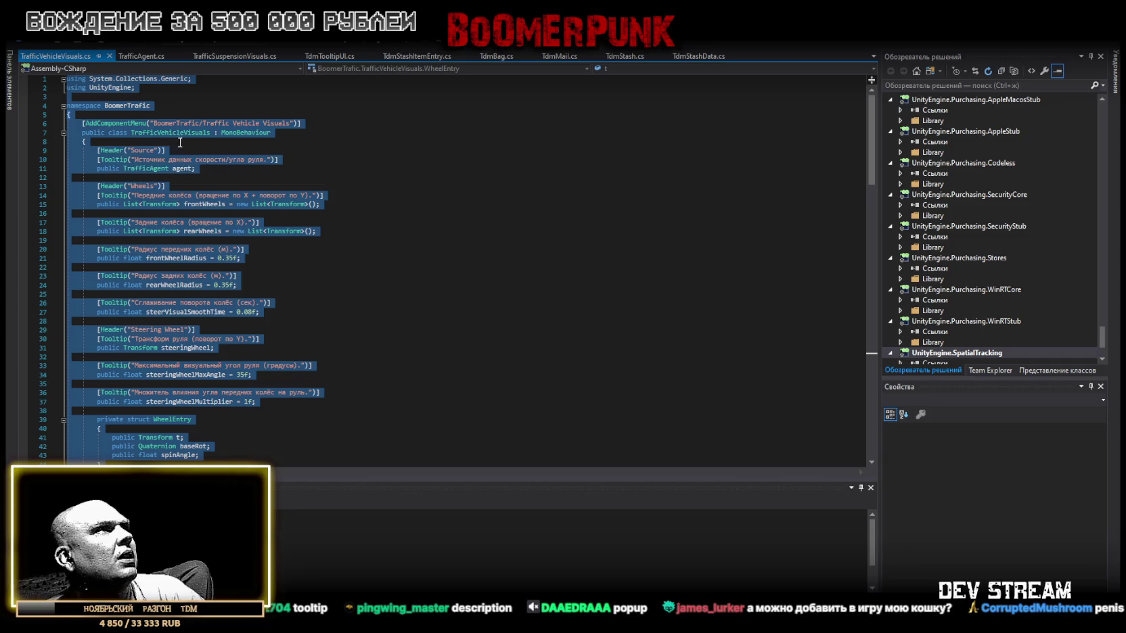
- Inspect the Tooltip attributes, then go back to TrafficAgent.cs
{"action": "left_click", "coordinate": [109, 150]}
{"action": "left_click", "coordinate": [115, 159]}
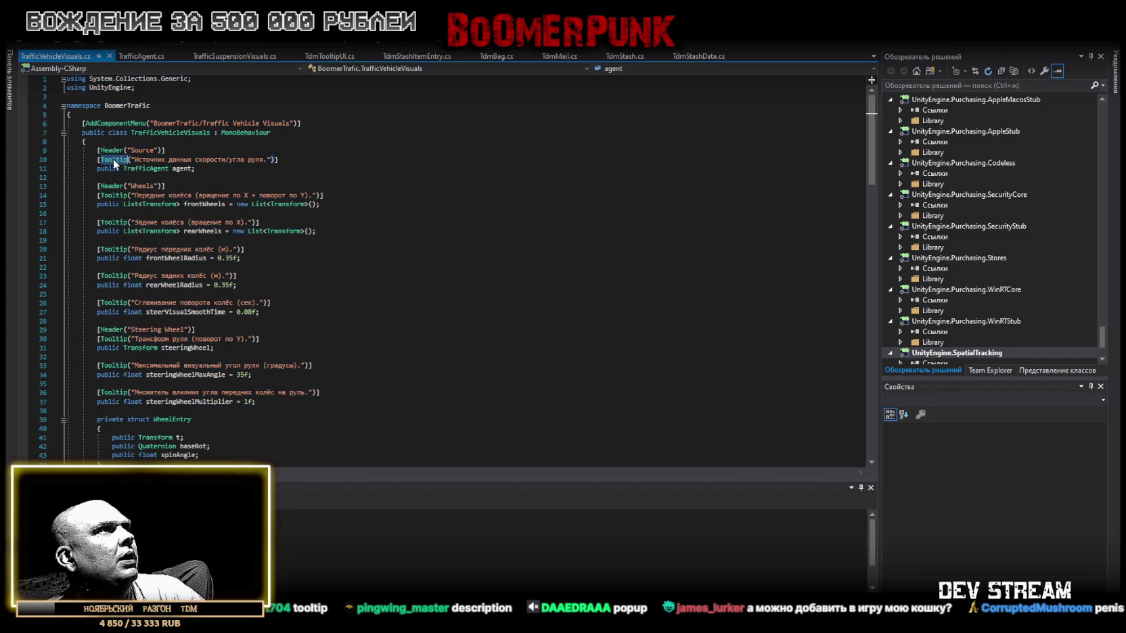
{"action": "left_click", "coordinate": [126, 57]}
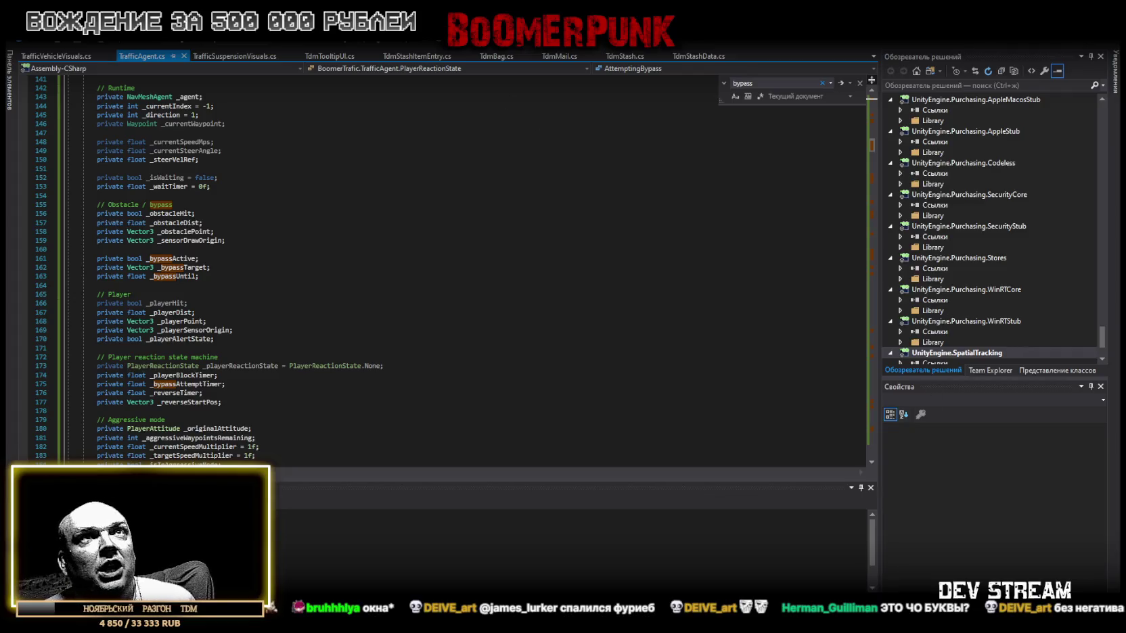
- Switch from Visual Studio back to the Unity editor
{"action": "key", "text": "alt+Tab"}
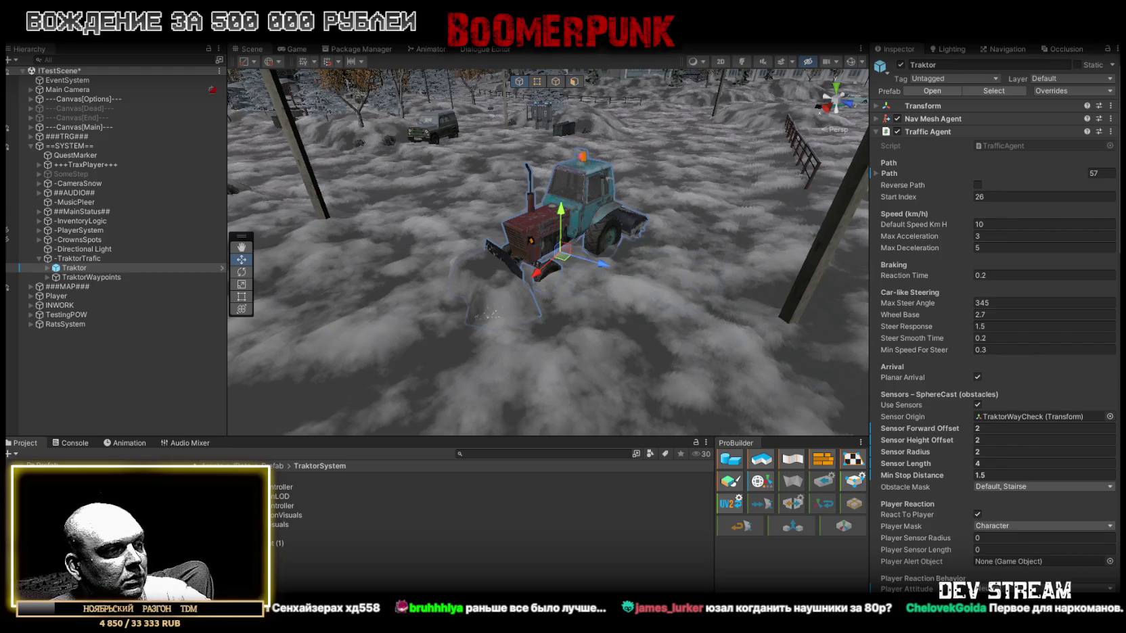
- Paste the new code over all of TrafficAgent.cs and return to Unity so it reimports
{"action": "key", "text": "alt+Tab"}
{"action": "scroll", "coordinate": [352, 216], "scroll_direction": "down", "scroll_amount": 5}
{"action": "left_click", "coordinate": [599, 269]}
{"action": "key", "text": "ctrl+a"}
{"action": "key", "text": "ctrl+v"}
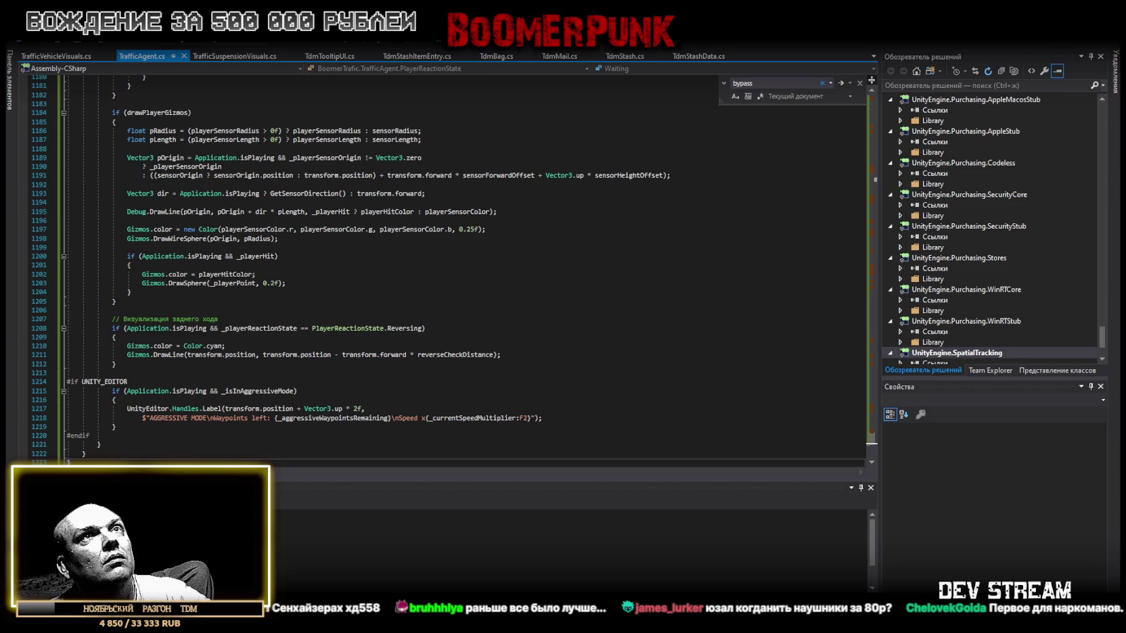
{"action": "key", "text": "alt+Tab"}
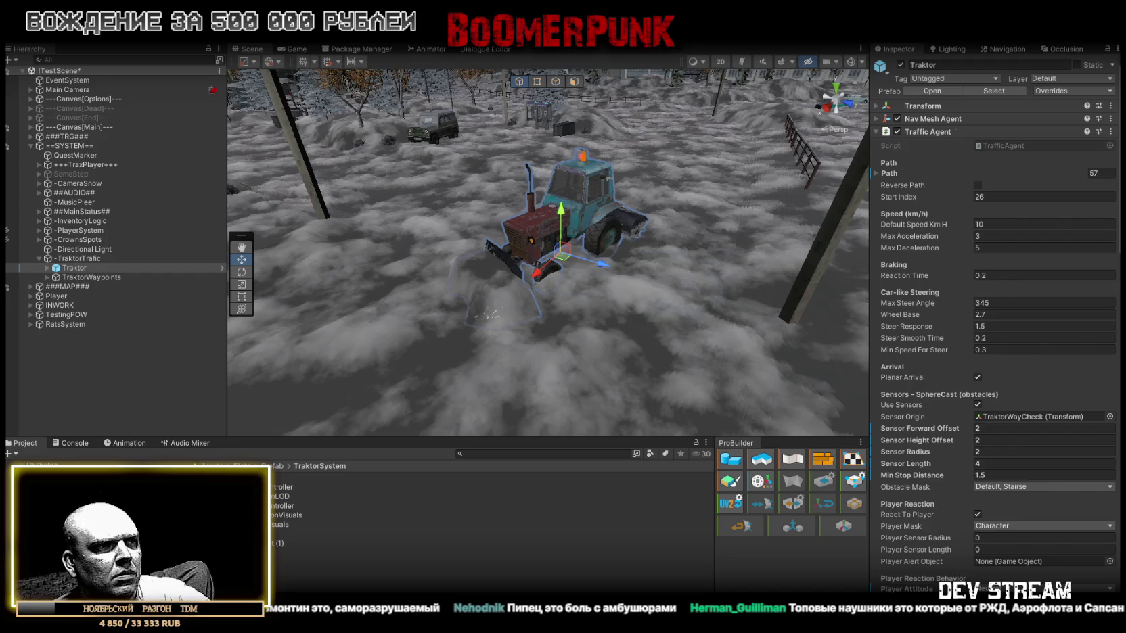
{"action": "key", "text": "alt+Tab"}
- Move the headphones browser window higher, then close the image page
{"action": "left_click_drag", "start_coordinate": [837, 132], "coordinate": [834, 82]}
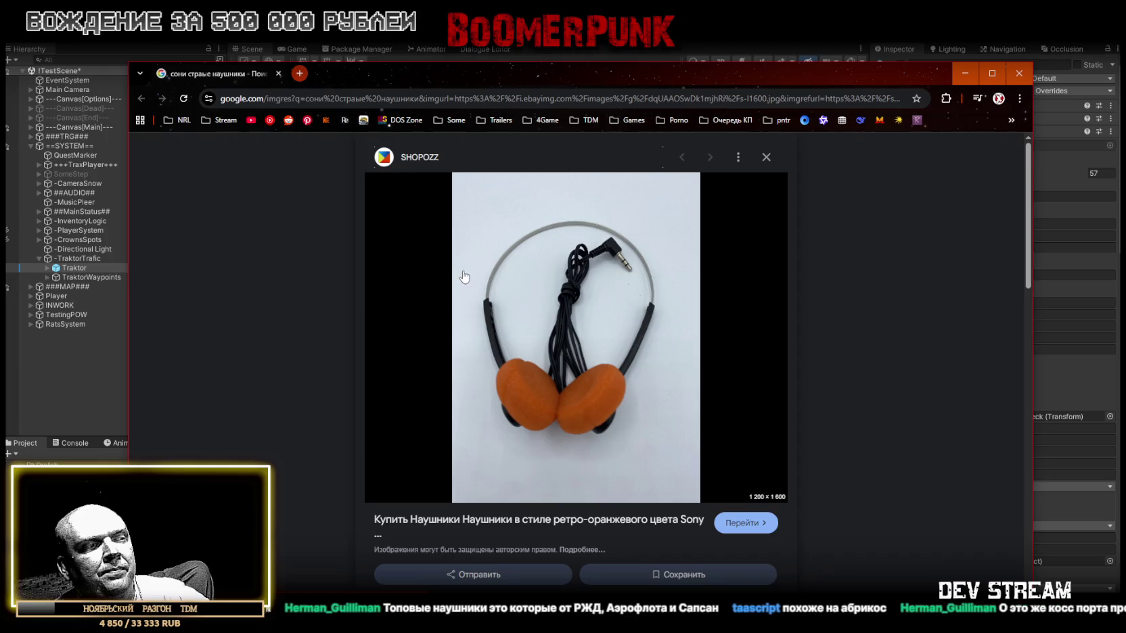
{"action": "left_click", "coordinate": [281, 73]}
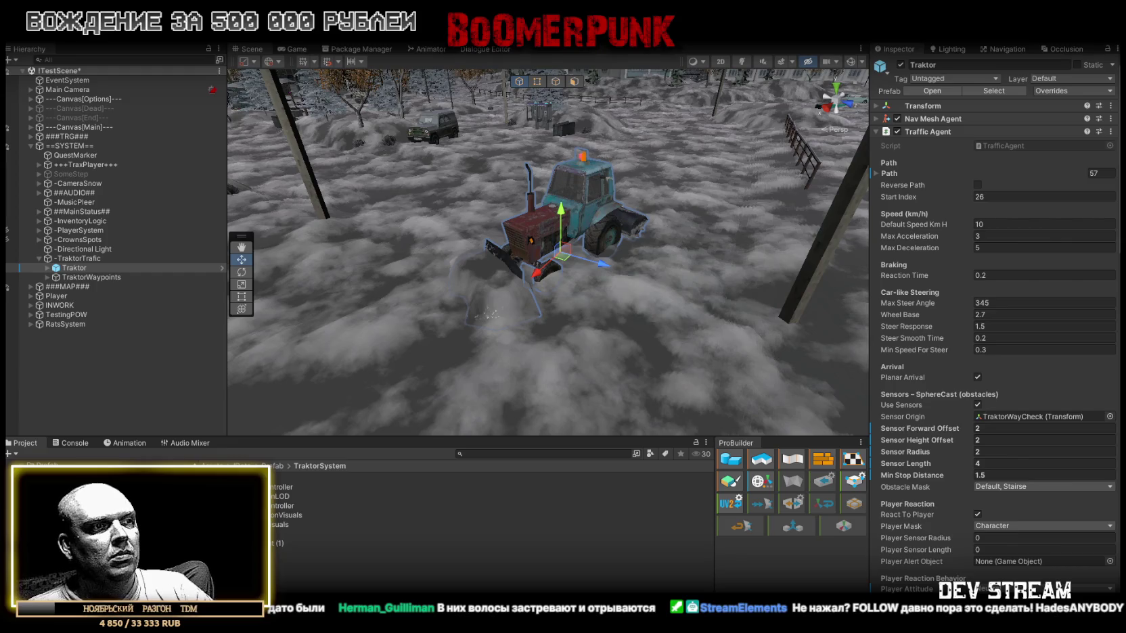
- Bring up the Chrome window with the yellow walkman image search
{"action": "key", "text": "alt+Tab"}
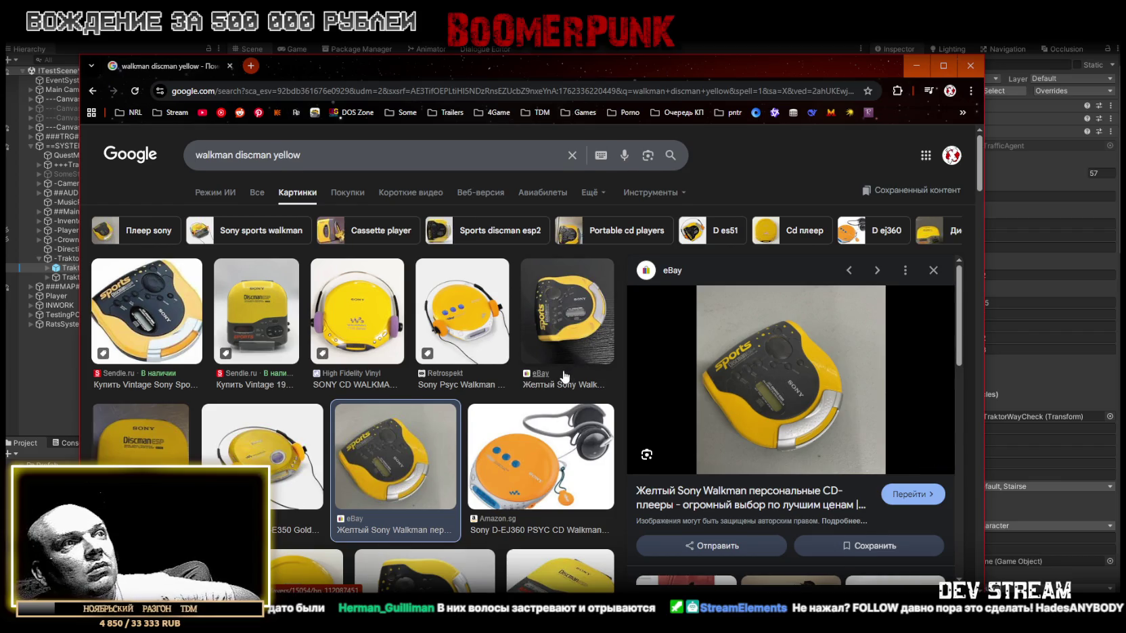
{"action": "scroll", "coordinate": [565, 375], "scroll_direction": "down", "scroll_amount": 2}
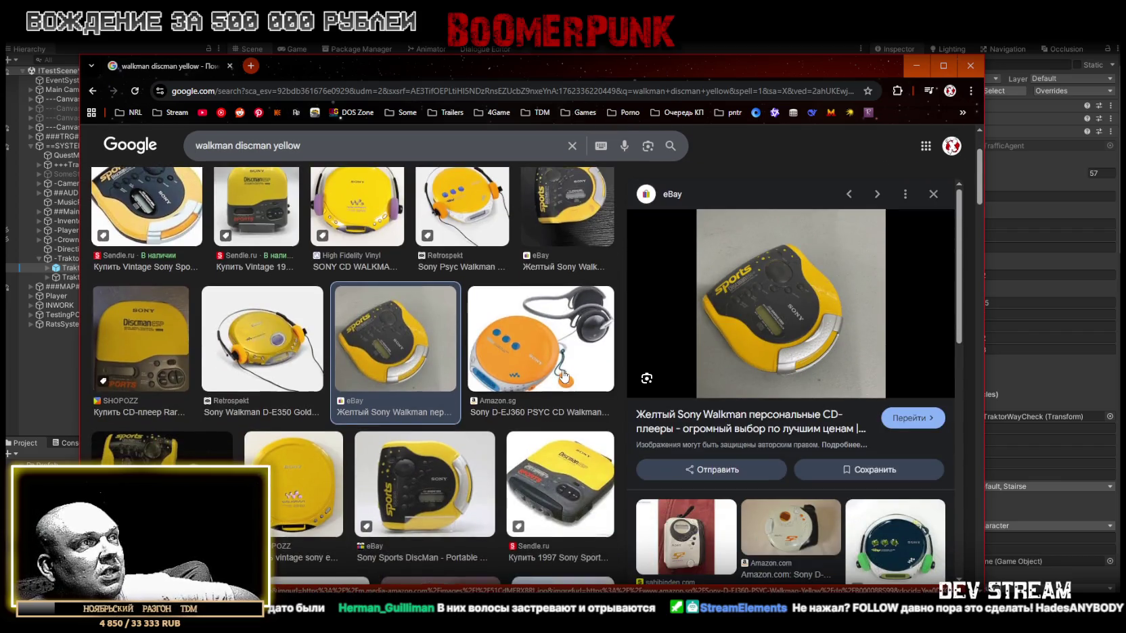
{"action": "scroll", "coordinate": [565, 376], "scroll_direction": "down", "scroll_amount": 2}
{"action": "left_click", "coordinate": [451, 364]}
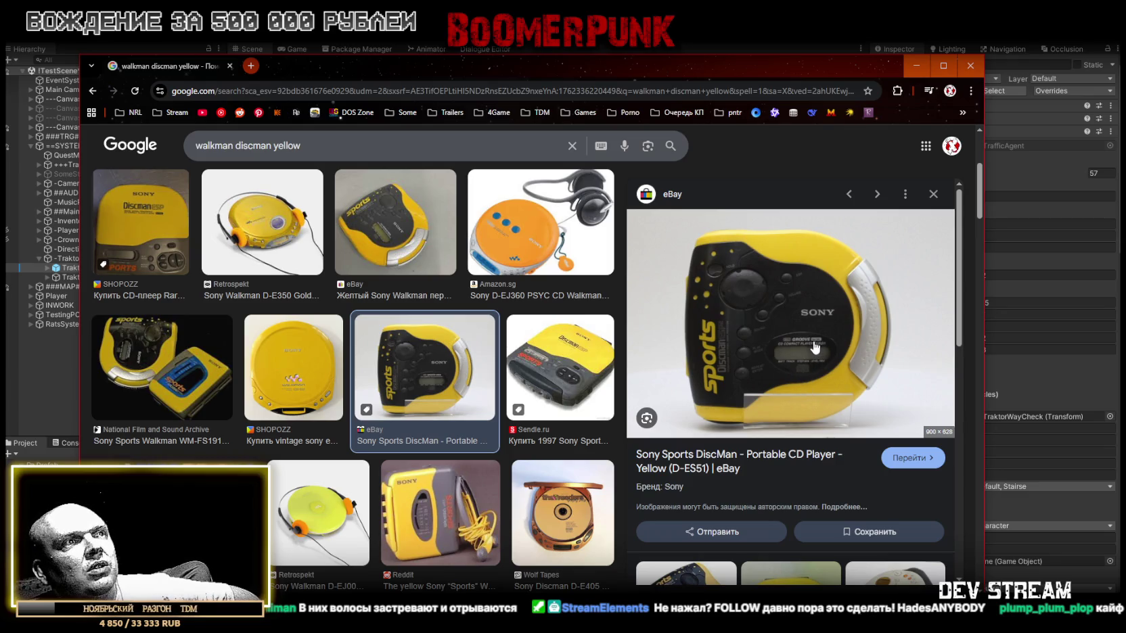
{"action": "scroll", "coordinate": [801, 352], "scroll_direction": "down", "scroll_amount": 1}
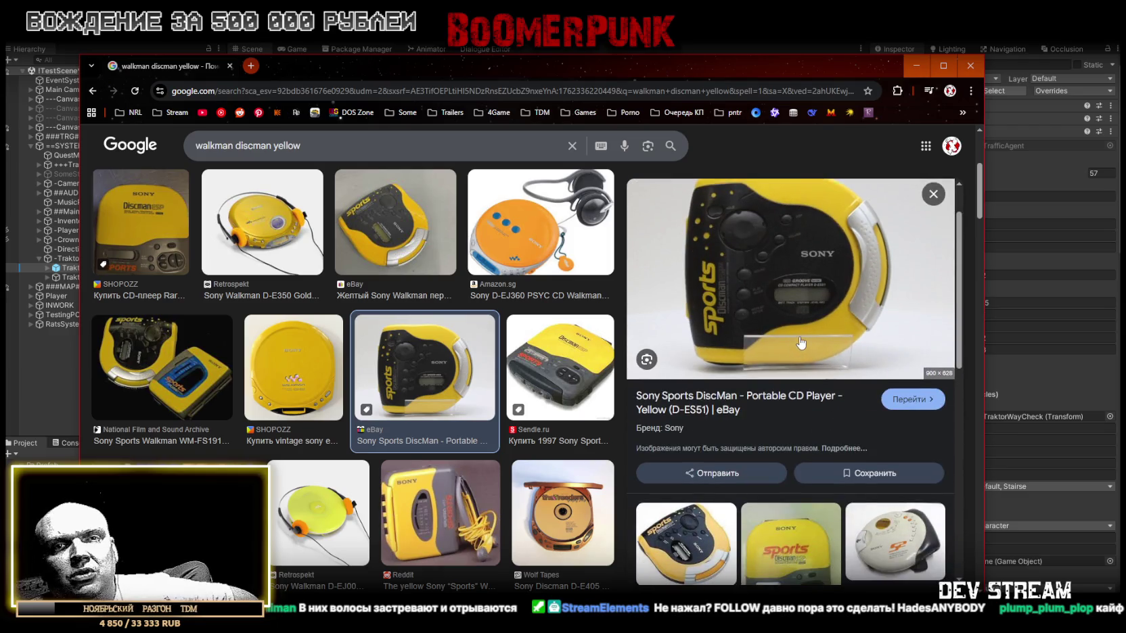
{"action": "left_click", "coordinate": [230, 65]}
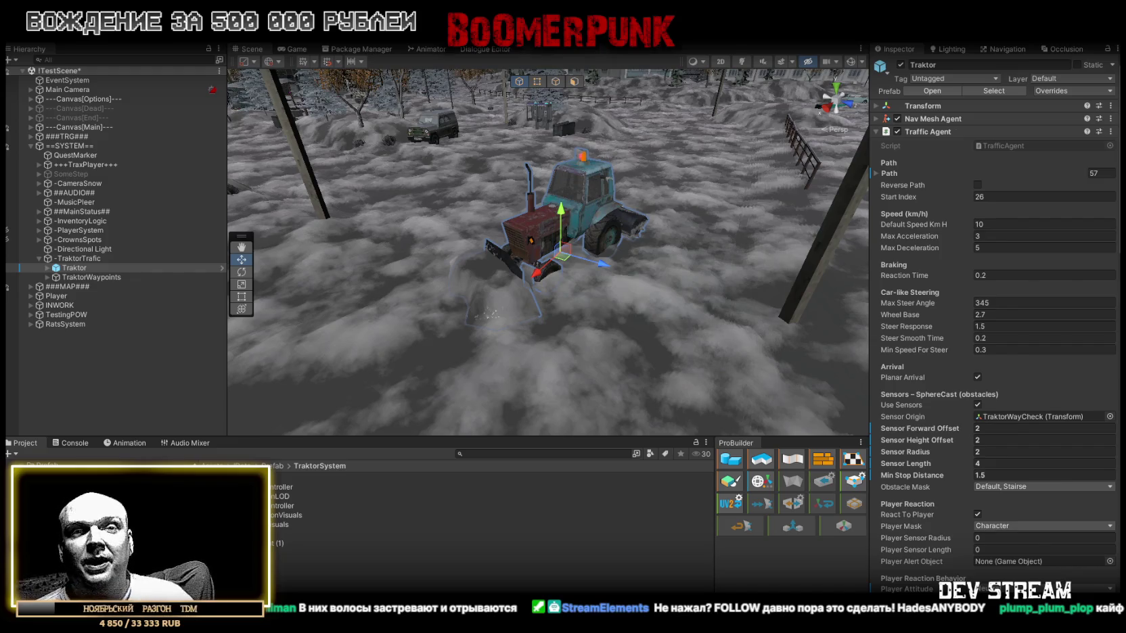
{"action": "key", "text": "alt+Tab"}
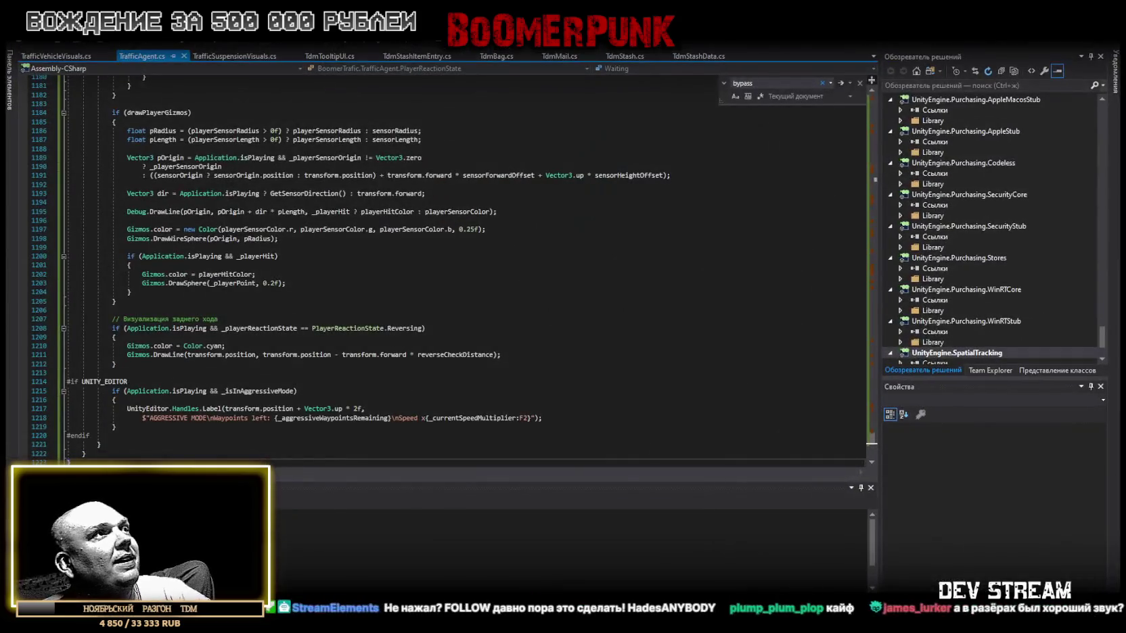
{"action": "key", "text": "alt+Tab"}
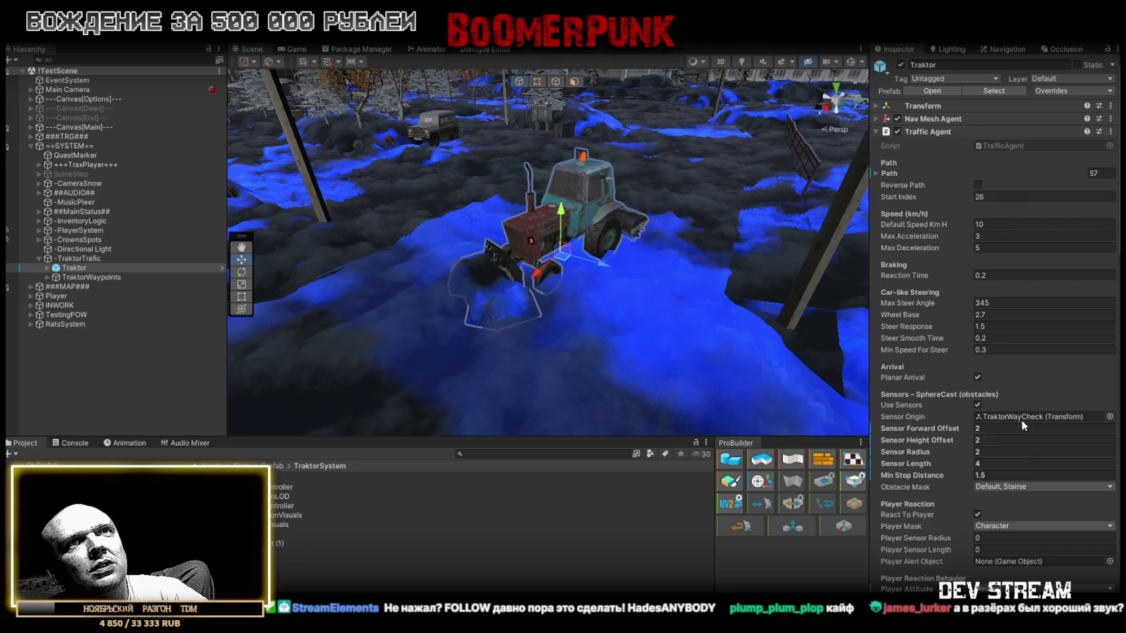
{"action": "scroll", "coordinate": [1022, 417], "scroll_direction": "down", "scroll_amount": 2}
{"action": "scroll", "coordinate": [1022, 411], "scroll_direction": "down", "scroll_amount": 7}
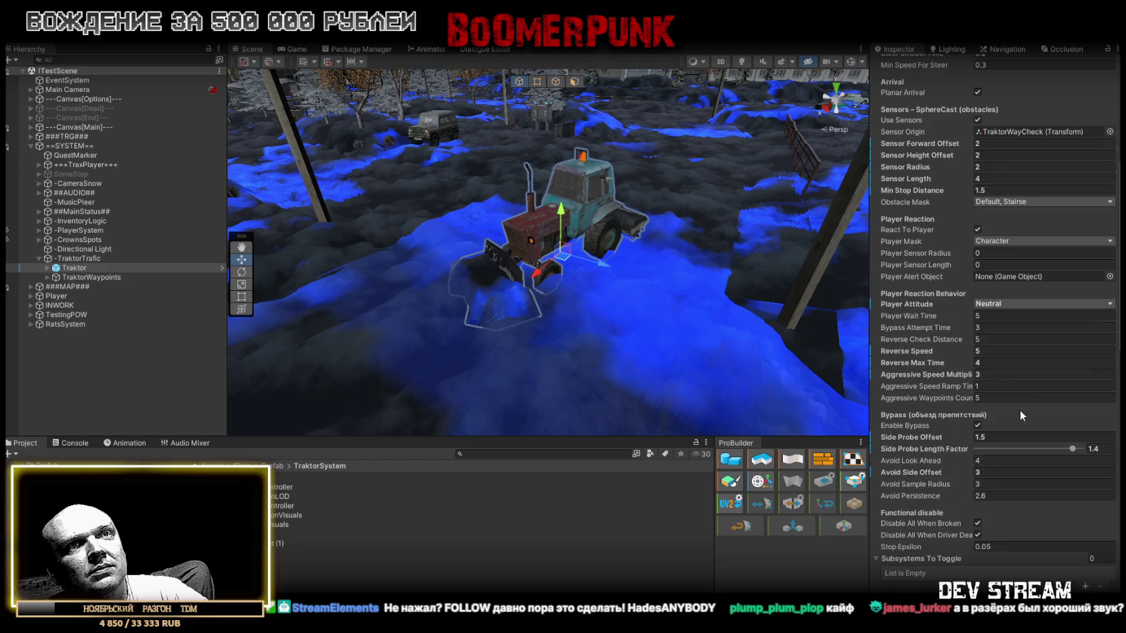
{"action": "scroll", "coordinate": [1020, 412], "scroll_direction": "up", "scroll_amount": 5}
{"action": "scroll", "coordinate": [1021, 411], "scroll_direction": "up", "scroll_amount": 4}
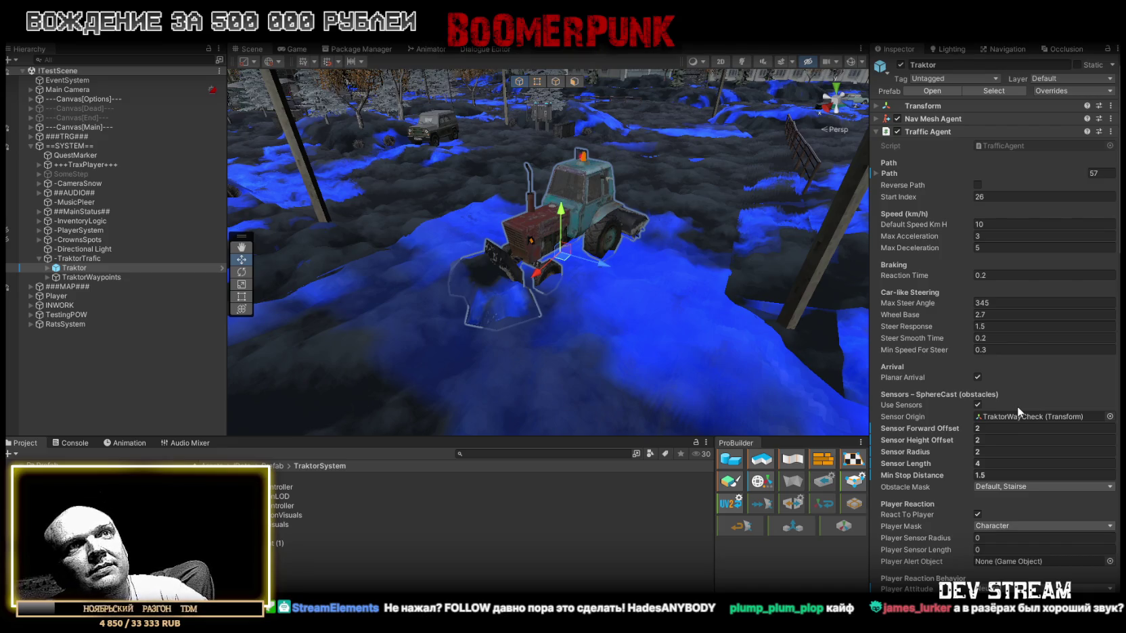
{"action": "scroll", "coordinate": [1017, 406], "scroll_direction": "down", "scroll_amount": 5}
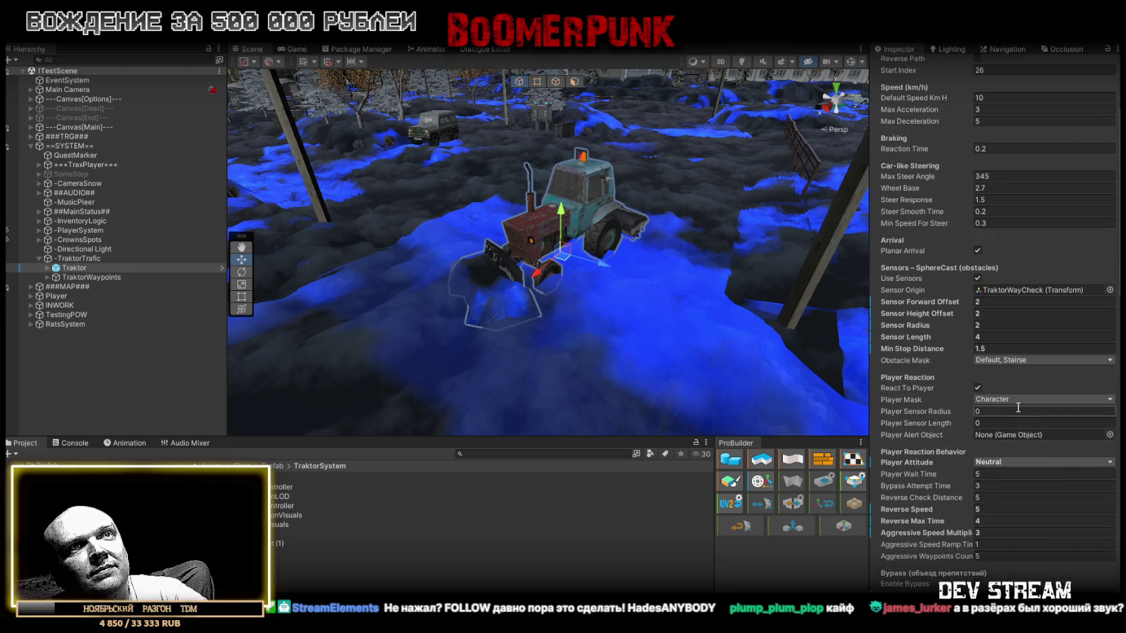
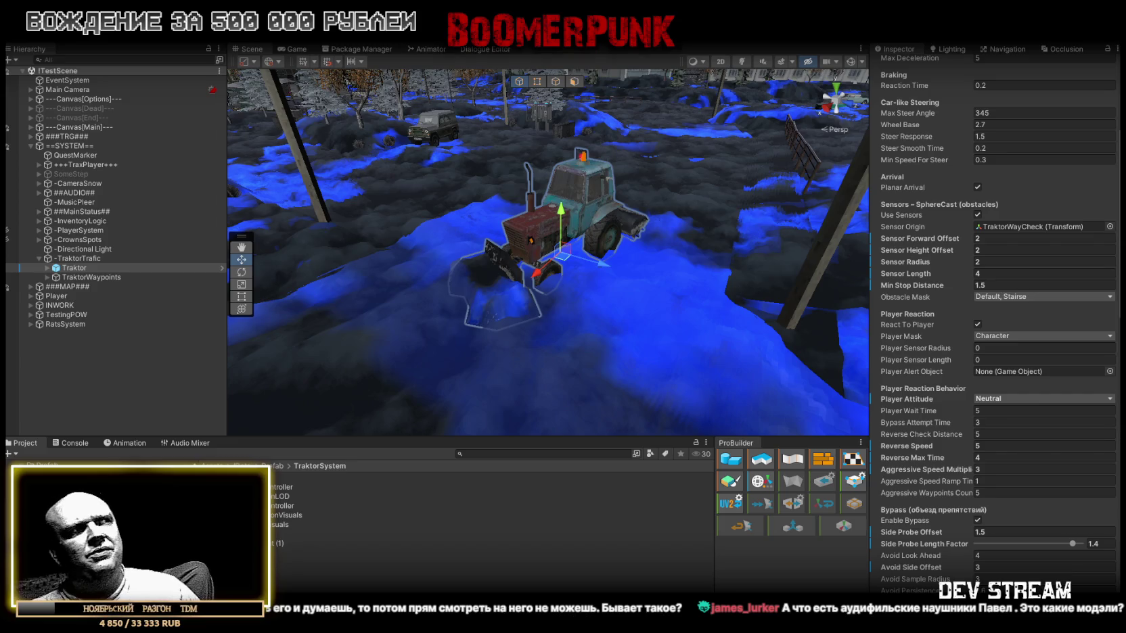
- Show the Console panel listing the project's compiler warnings
{"action": "left_click", "coordinate": [71, 443]}
- Close the Panasonic cassette player photo in Chrome to return to the Unity editor
{"action": "left_click", "coordinate": [22, 443]}
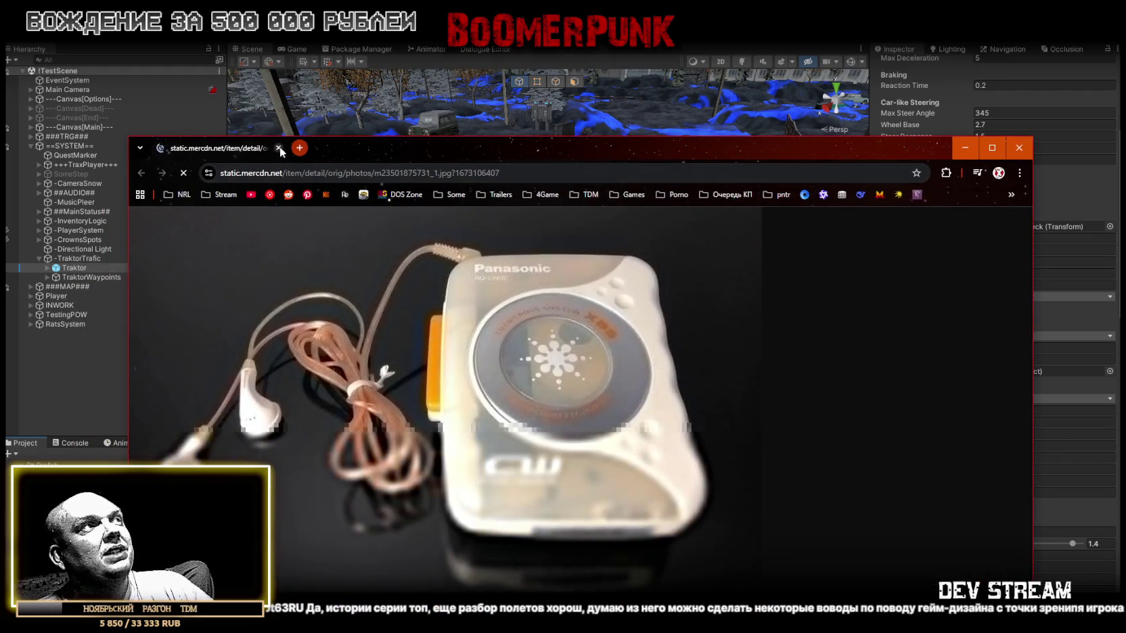
{"action": "left_click", "coordinate": [278, 148]}
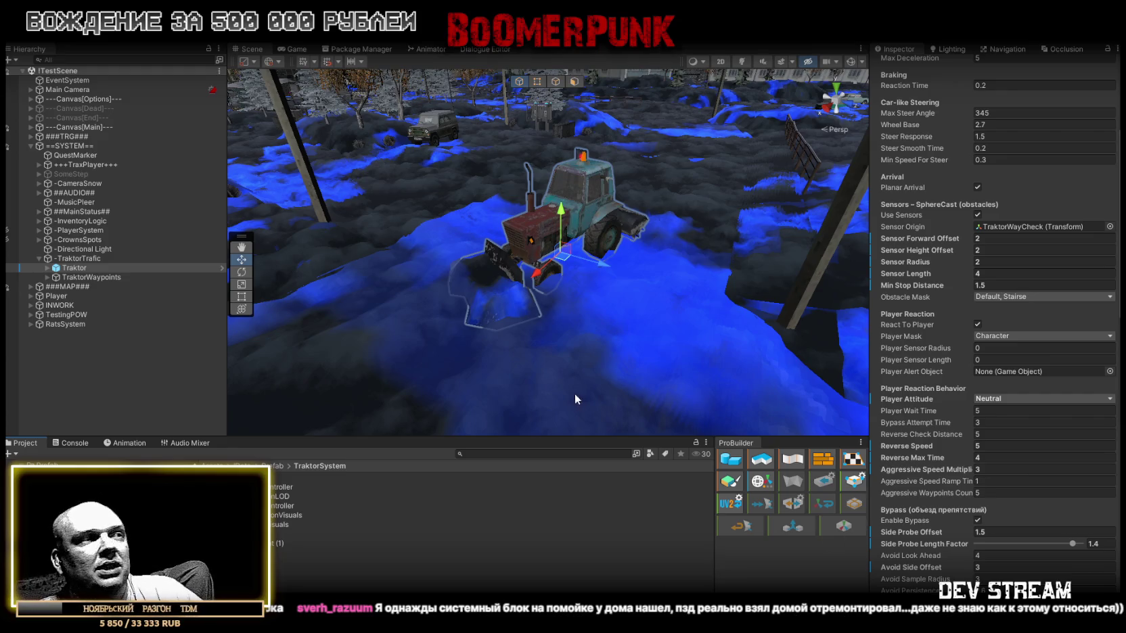
{"action": "scroll", "coordinate": [1003, 364], "scroll_direction": "up", "scroll_amount": 5}
{"action": "scroll", "coordinate": [1002, 363], "scroll_direction": "up", "scroll_amount": 1}
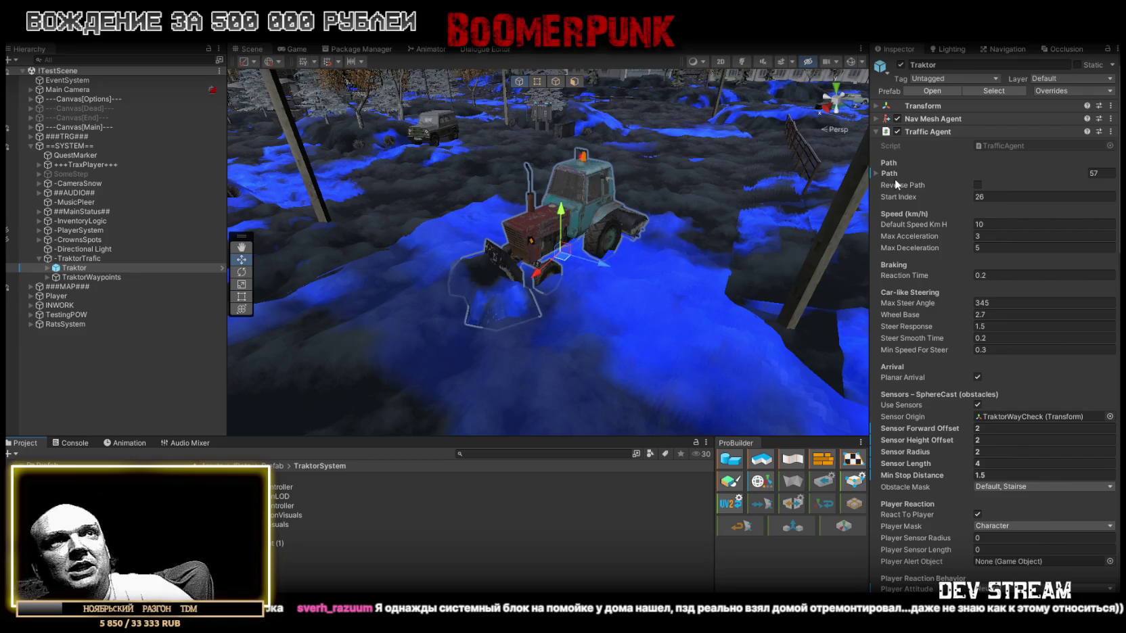
{"action": "mouse_move", "coordinate": [906, 197]}
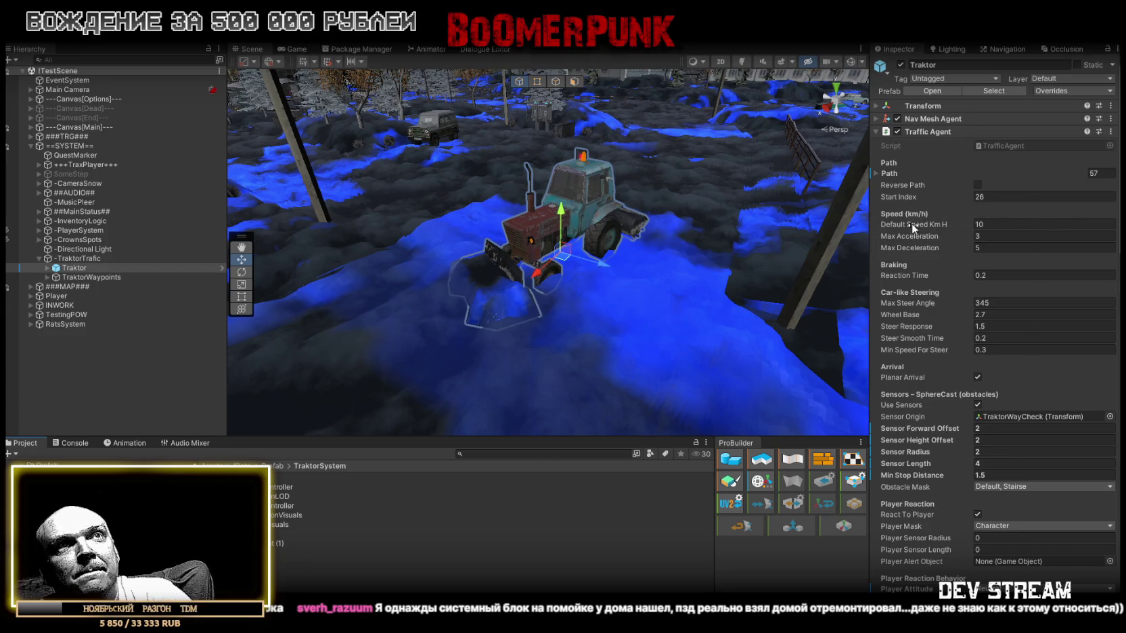
{"action": "mouse_move", "coordinate": [912, 222]}
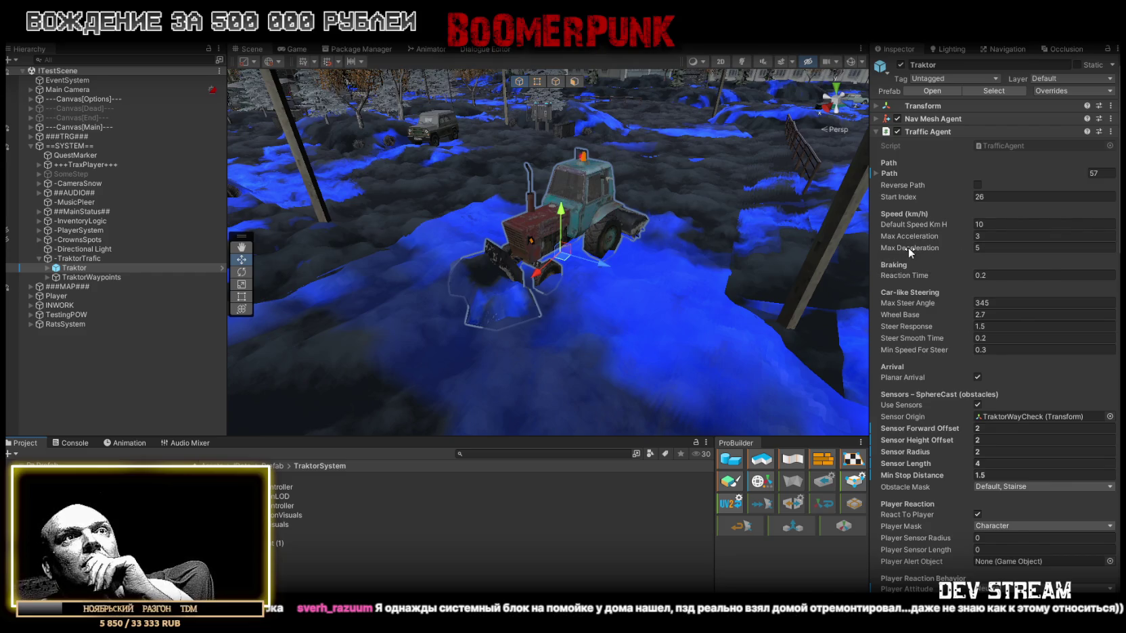
- Set the Traffic Agent's Max Deceleration to 0.5, Reaction Time to 0.5 and Max Steer Angle to 540
{"action": "left_click", "coordinate": [1009, 246]}
{"action": "left_click", "coordinate": [1007, 247]}
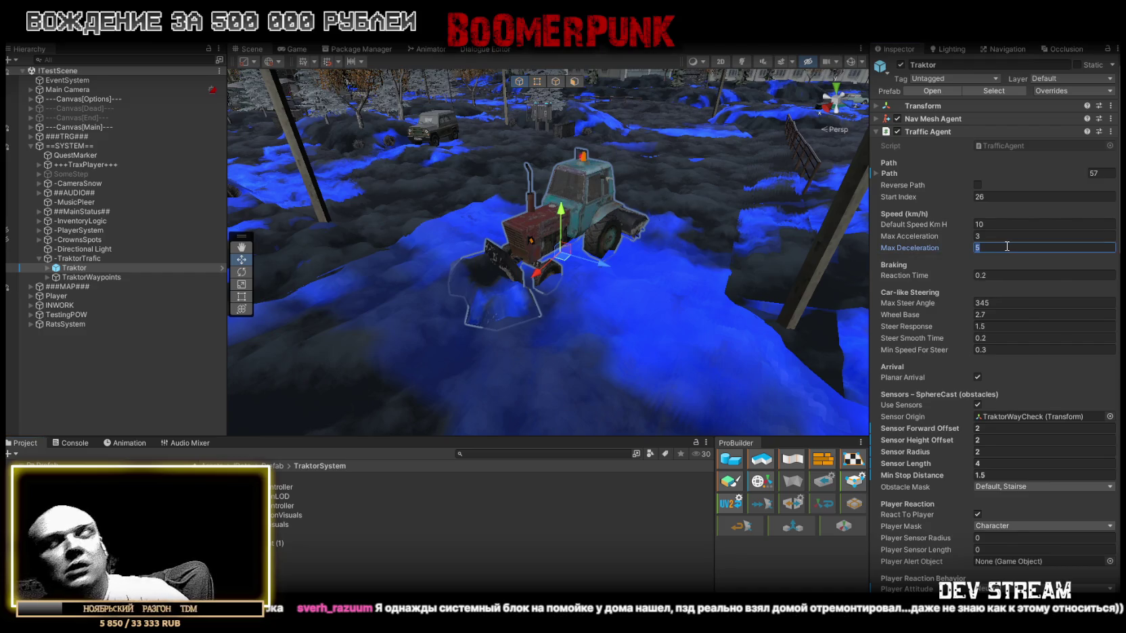
{"action": "type", "text": ".5"}
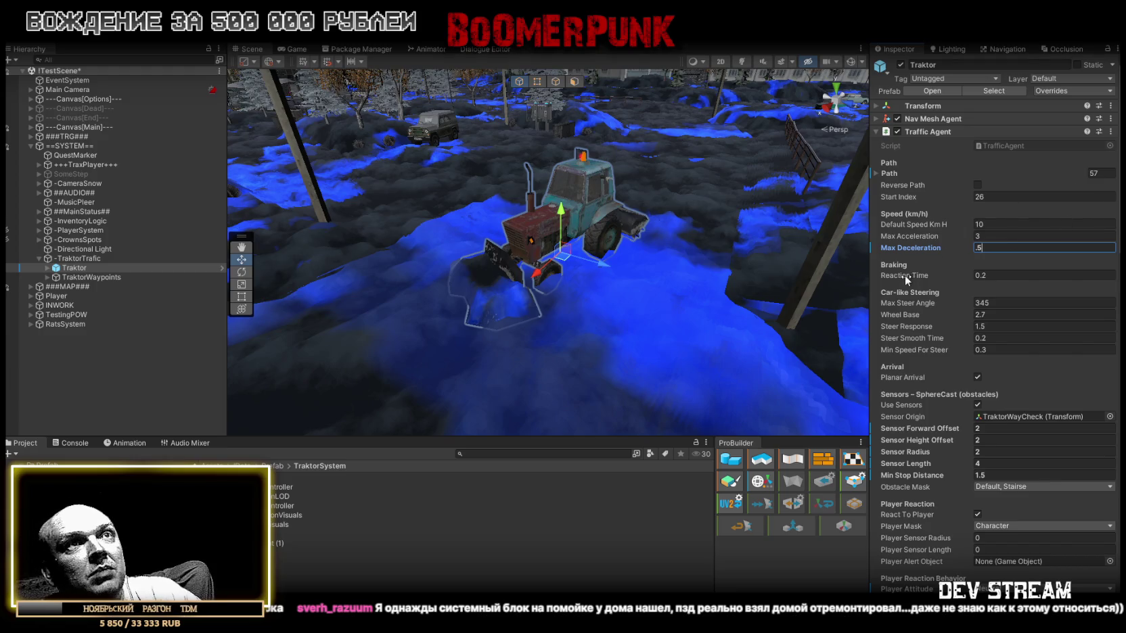
{"action": "mouse_move", "coordinate": [904, 275]}
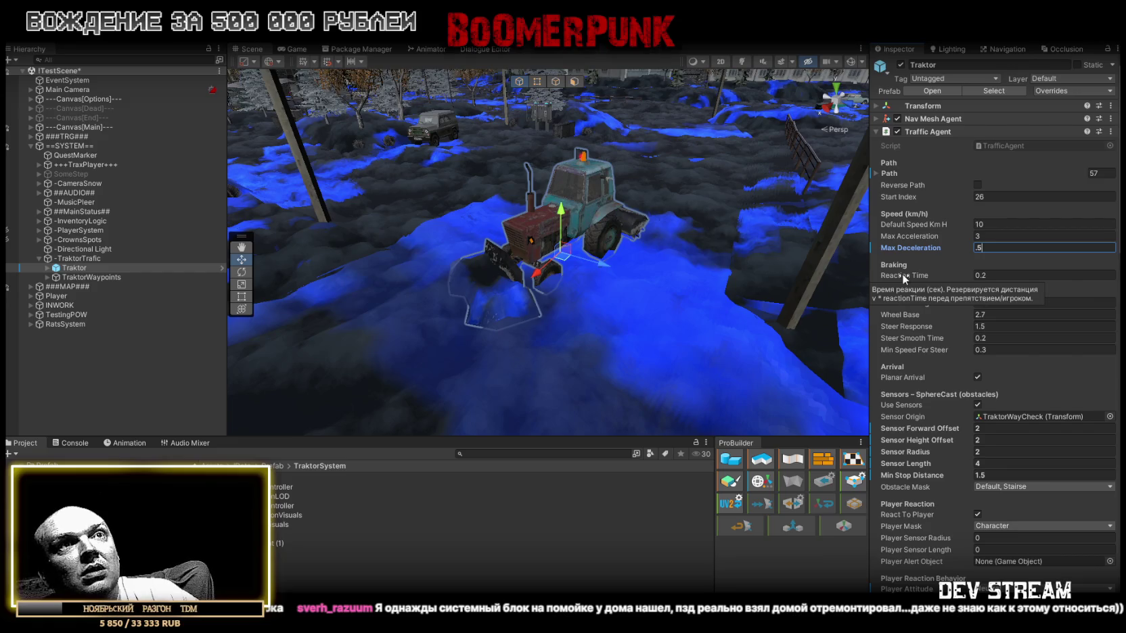
{"action": "left_click", "coordinate": [994, 275]}
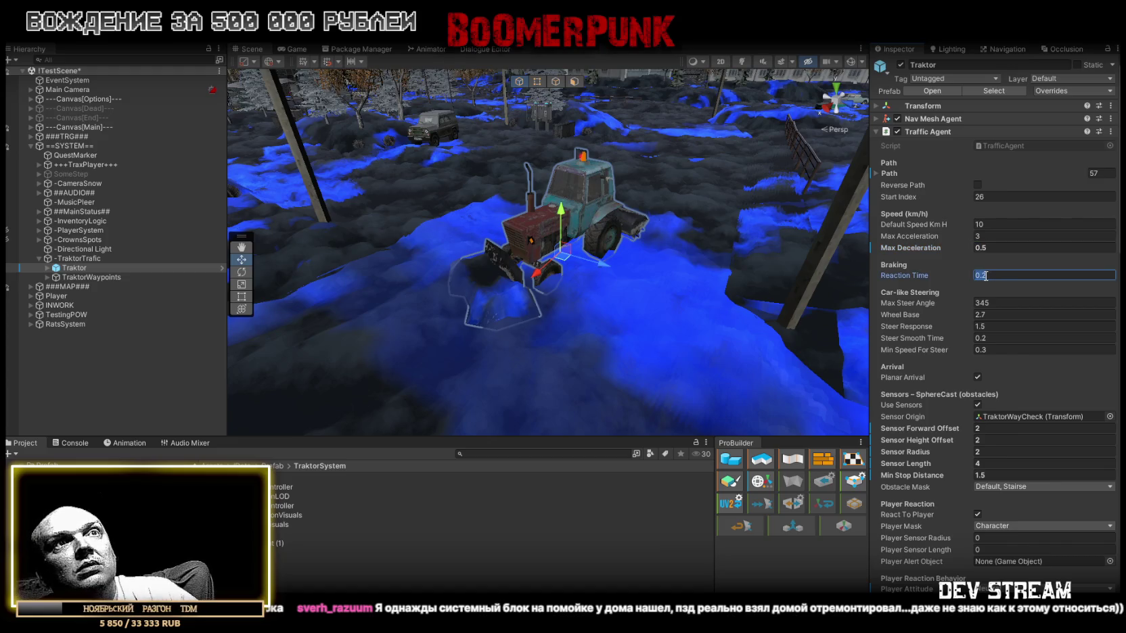
{"action": "type", "text": "0.5"}
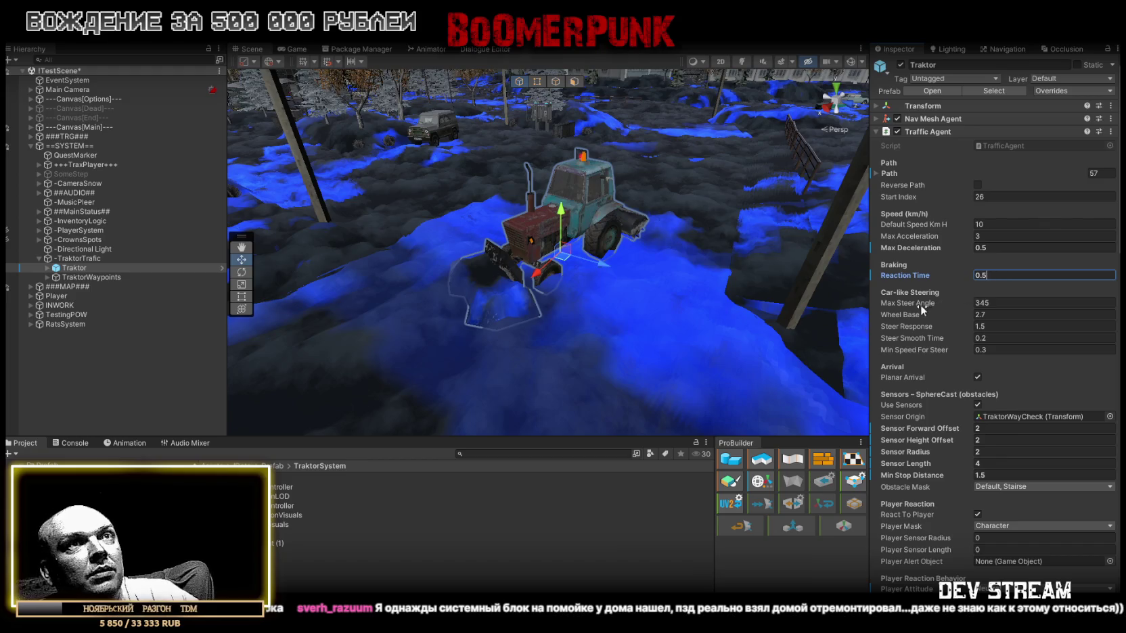
{"action": "mouse_move", "coordinate": [914, 303]}
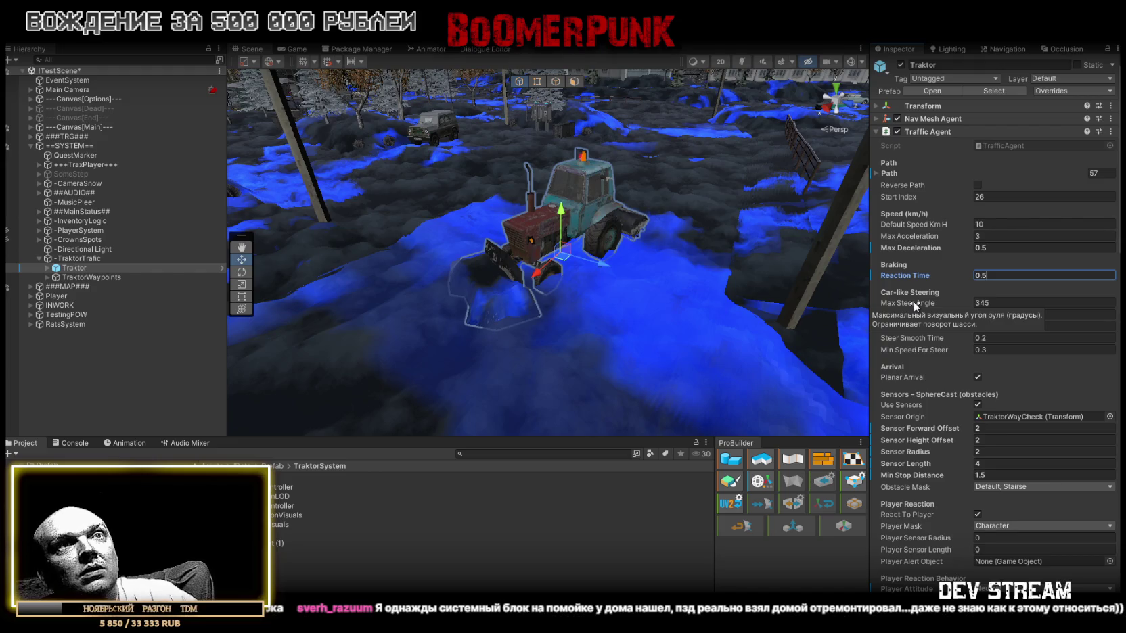
{"action": "left_click", "coordinate": [914, 297]}
{"action": "type", "text": "540"}
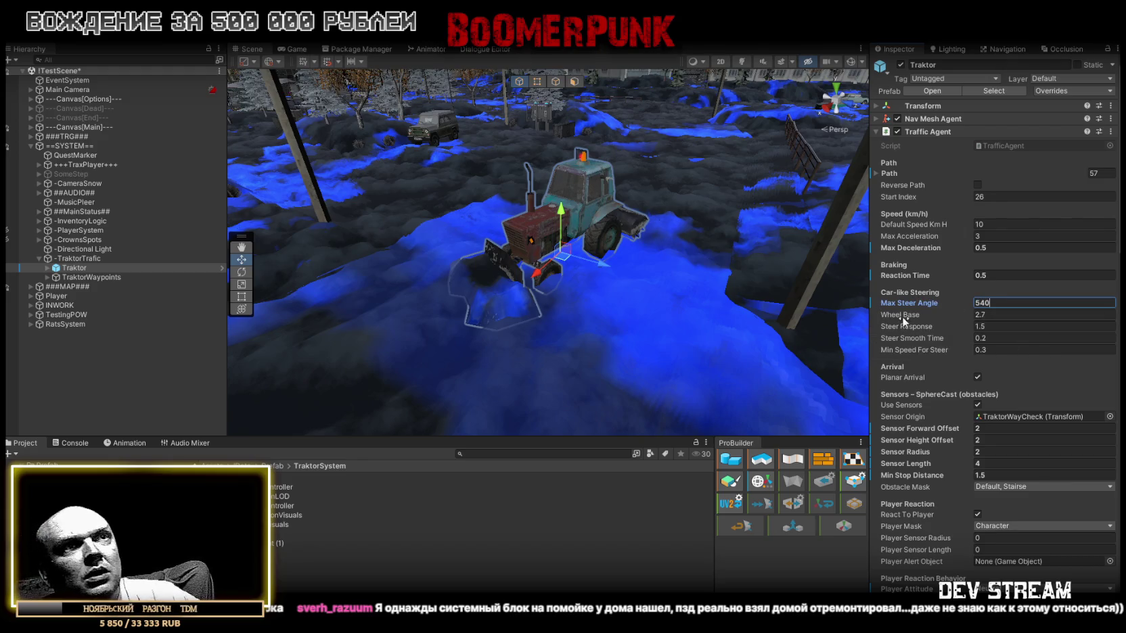
{"action": "mouse_move", "coordinate": [902, 315]}
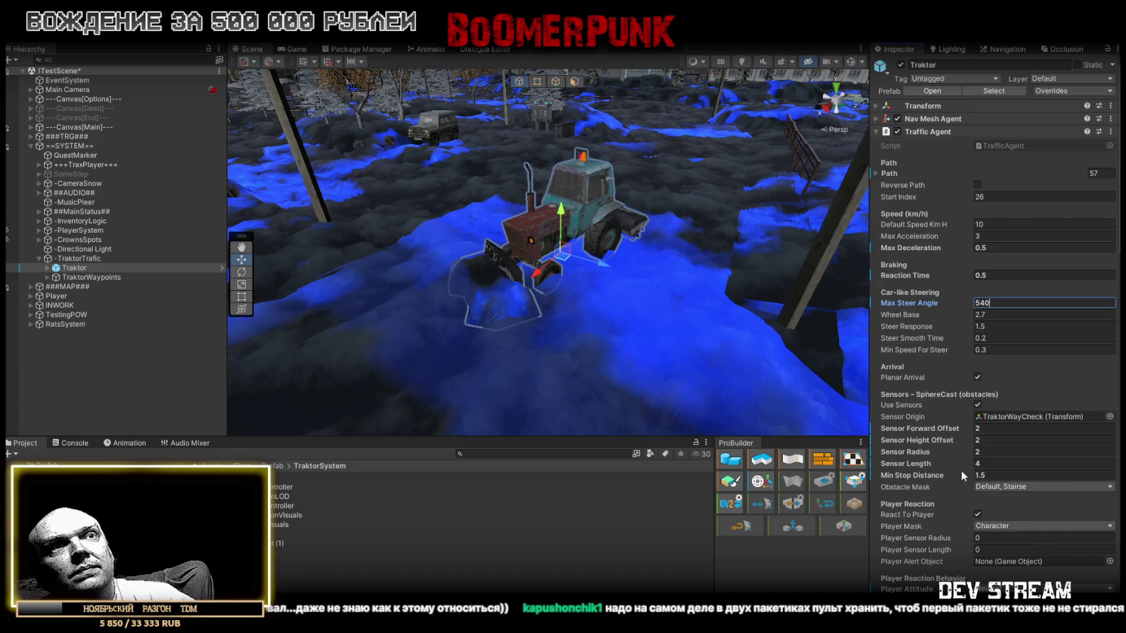
{"action": "scroll", "coordinate": [943, 427], "scroll_direction": "down", "scroll_amount": 3}
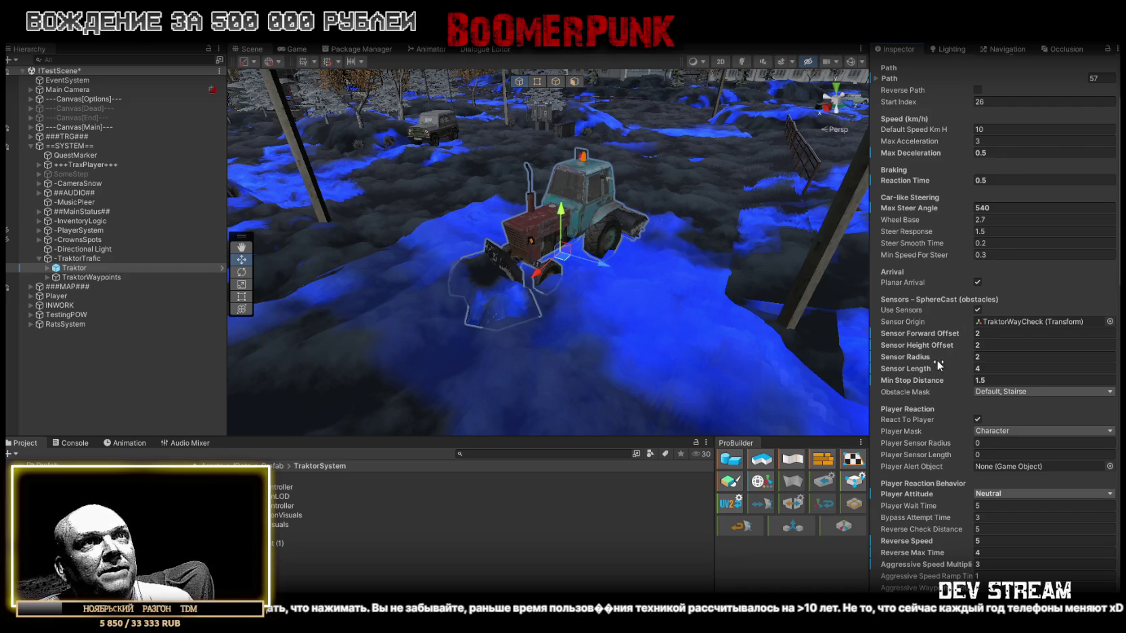
- Enter 0 for Sensor Height Offset and 2.2 for Sensor Radius on the Traktor's Traffic Agent
{"action": "mouse_move", "coordinate": [937, 365]}
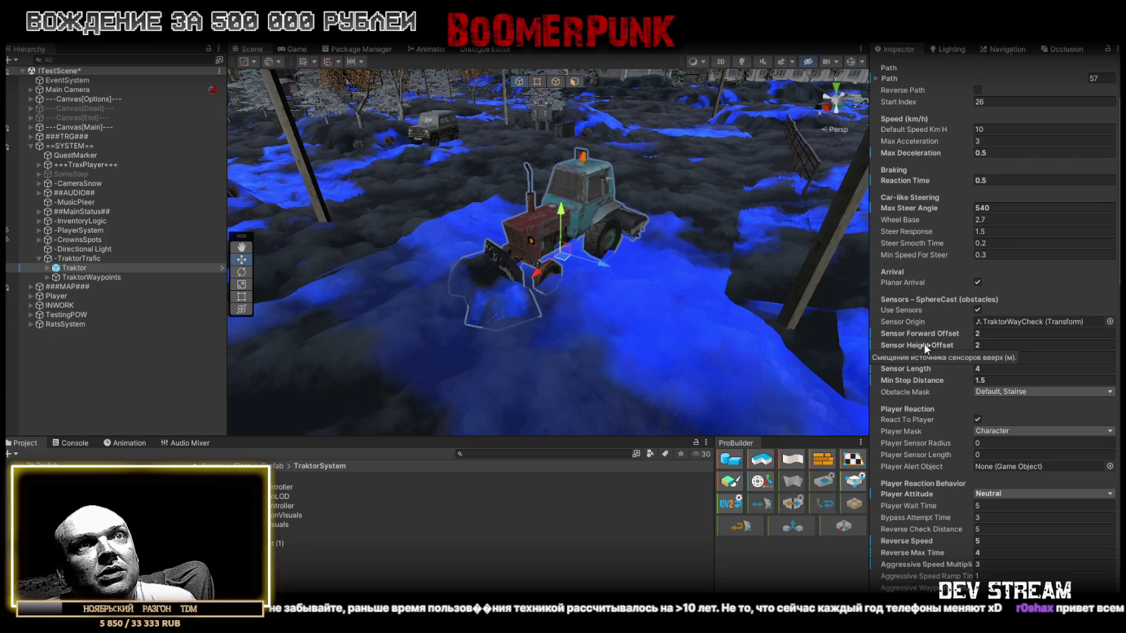
{"action": "left_click", "coordinate": [979, 345]}
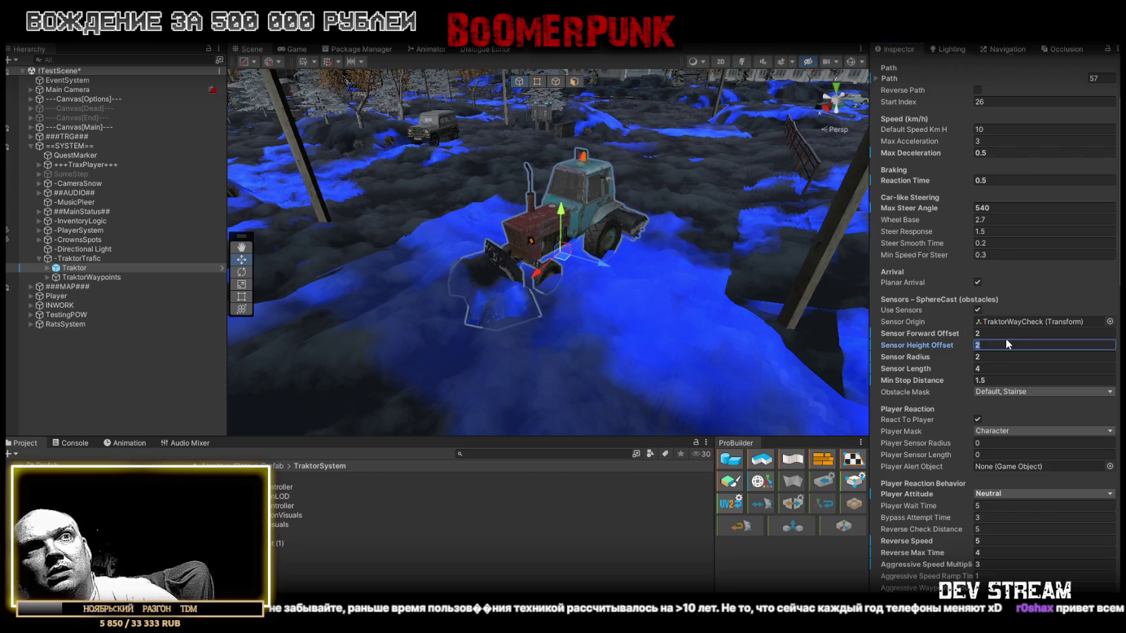
{"action": "type", "text": "0"}
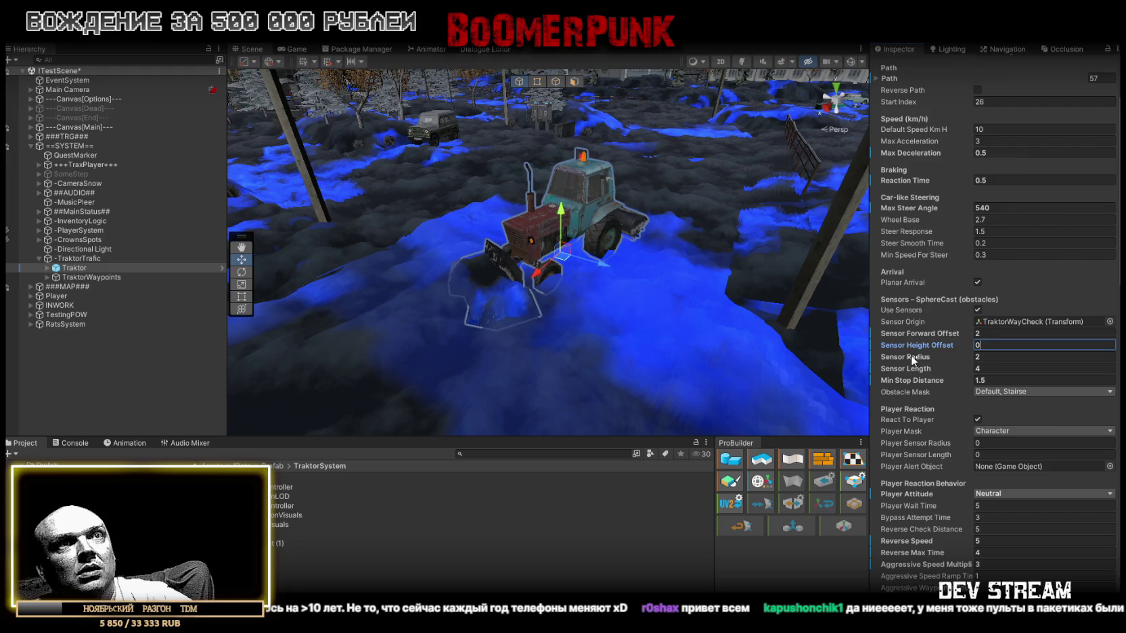
{"action": "left_click", "coordinate": [977, 356]}
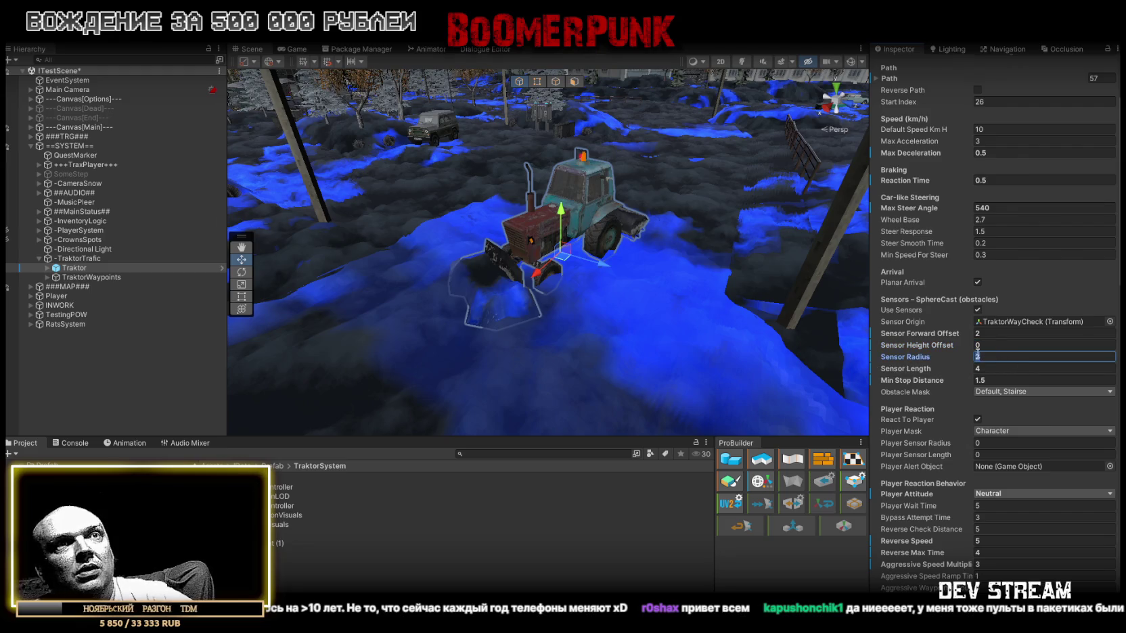
{"action": "mouse_move", "coordinate": [904, 360]}
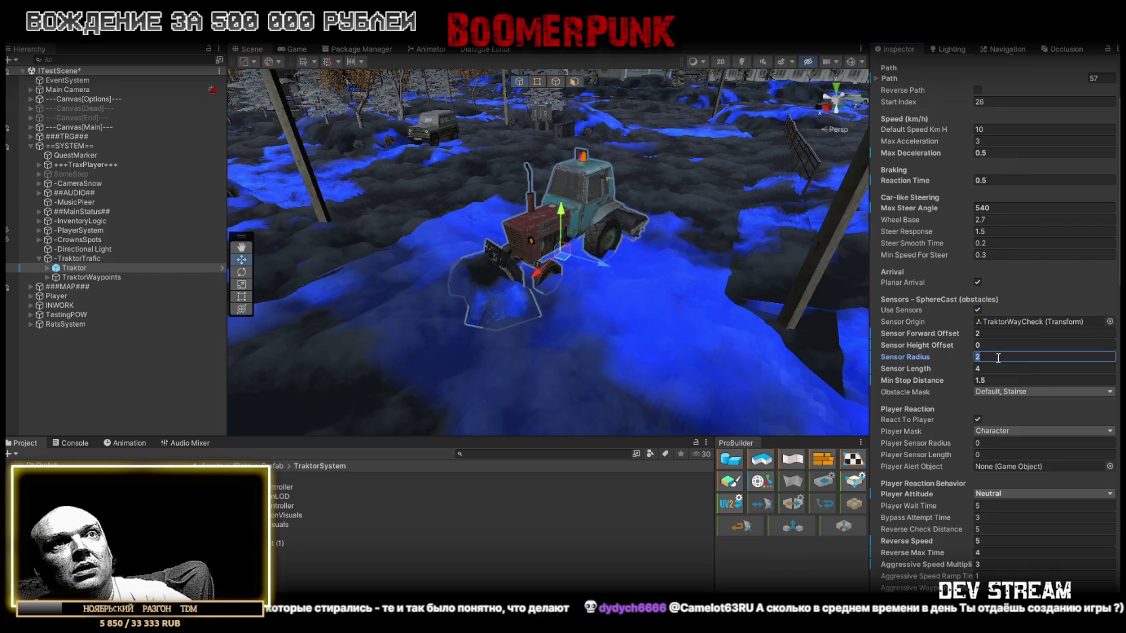
{"action": "type", "text": "2"}
{"action": "key", "text": "BackSpace"}
{"action": "type", "text": ".2"}
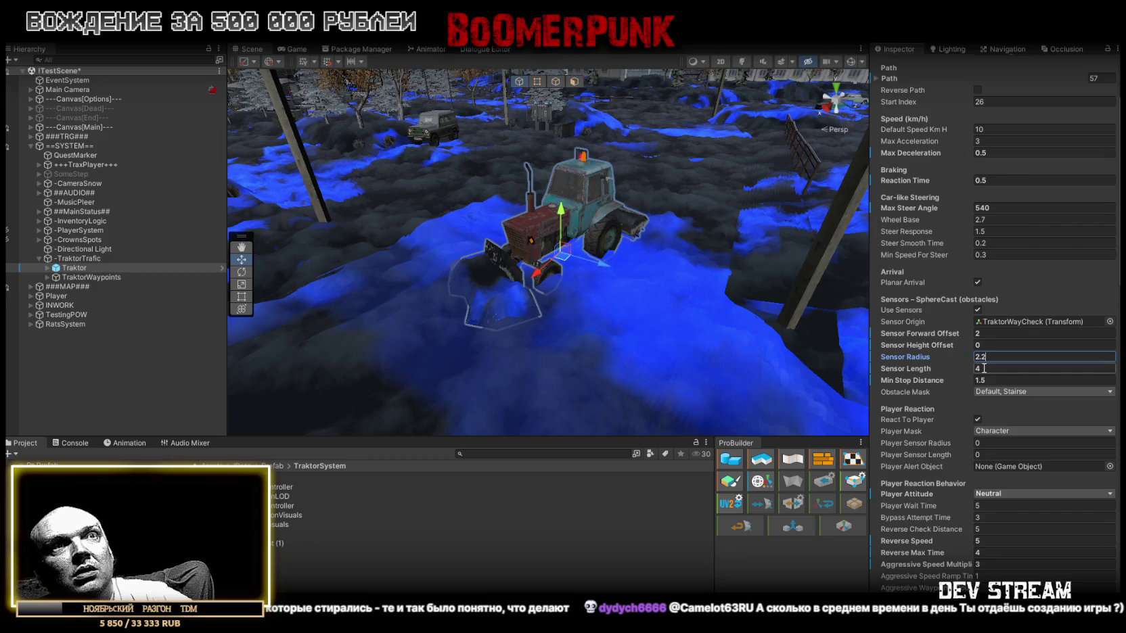
- Set Sensor Length to 3 and Min Stop Distance to 1.25
{"action": "left_click", "coordinate": [985, 368]}
{"action": "type", "text": "3"}
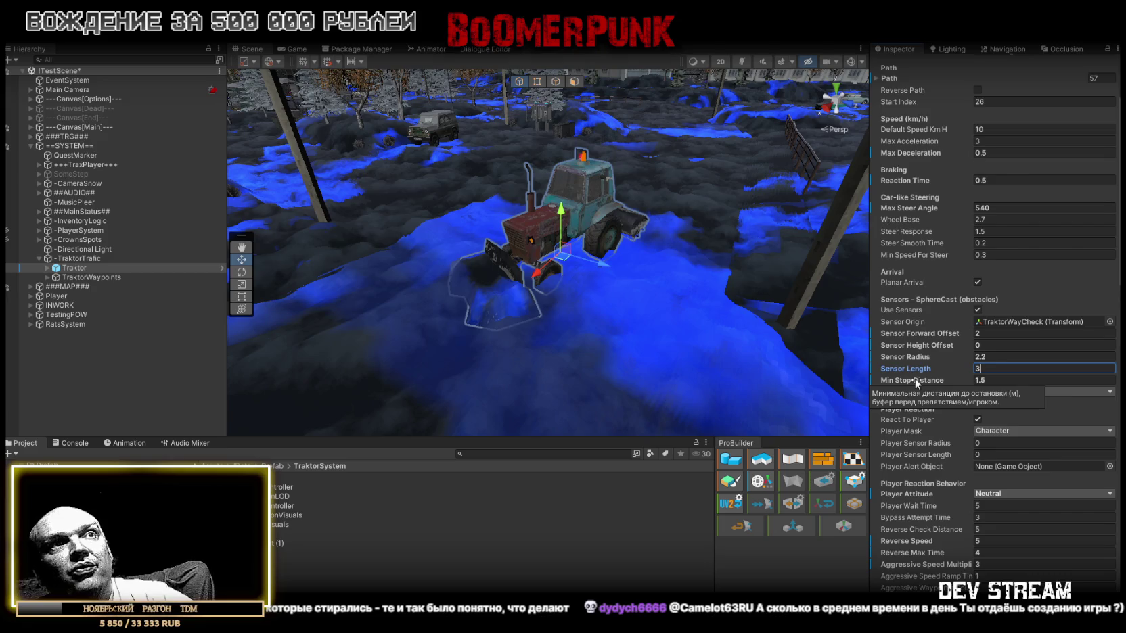
{"action": "left_click", "coordinate": [1003, 380]}
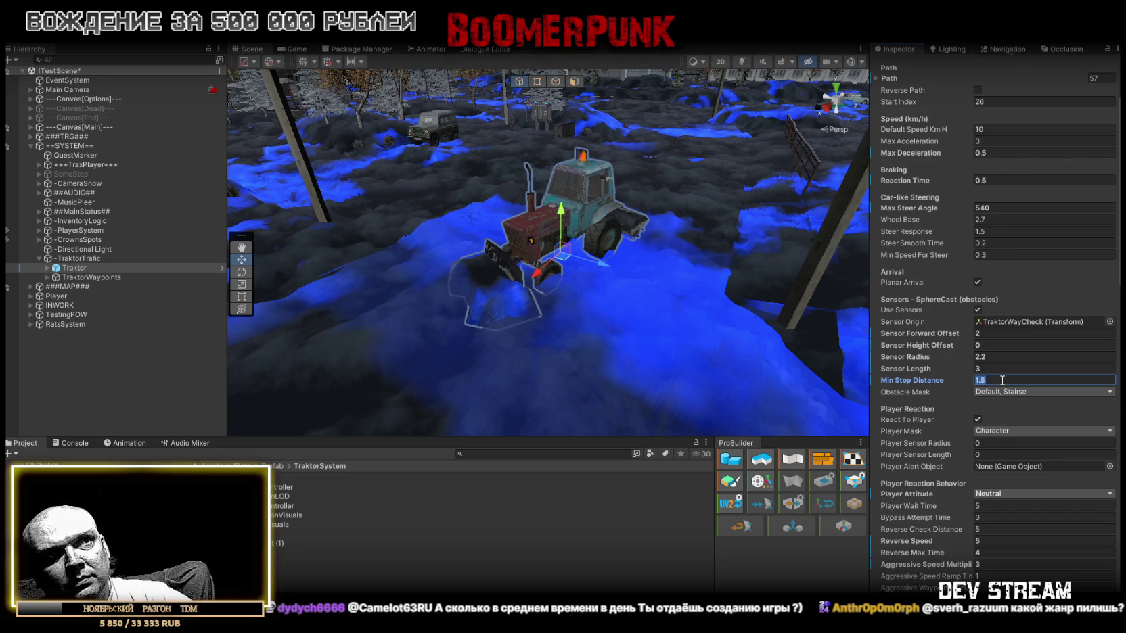
{"action": "type", "text": "1"}
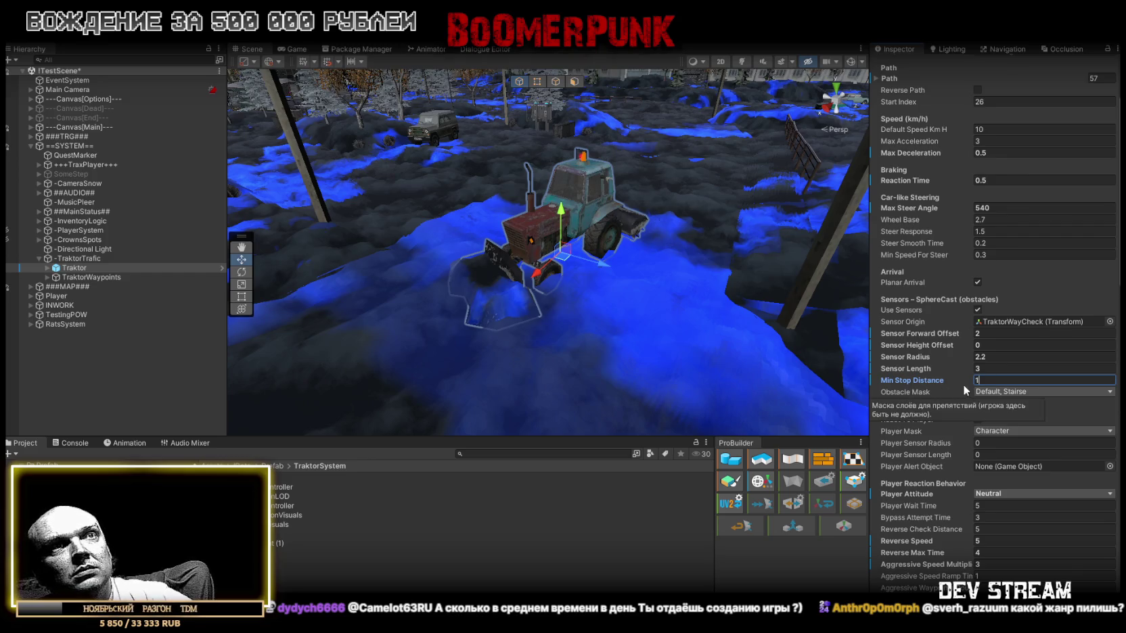
{"action": "type", "text": ".25"}
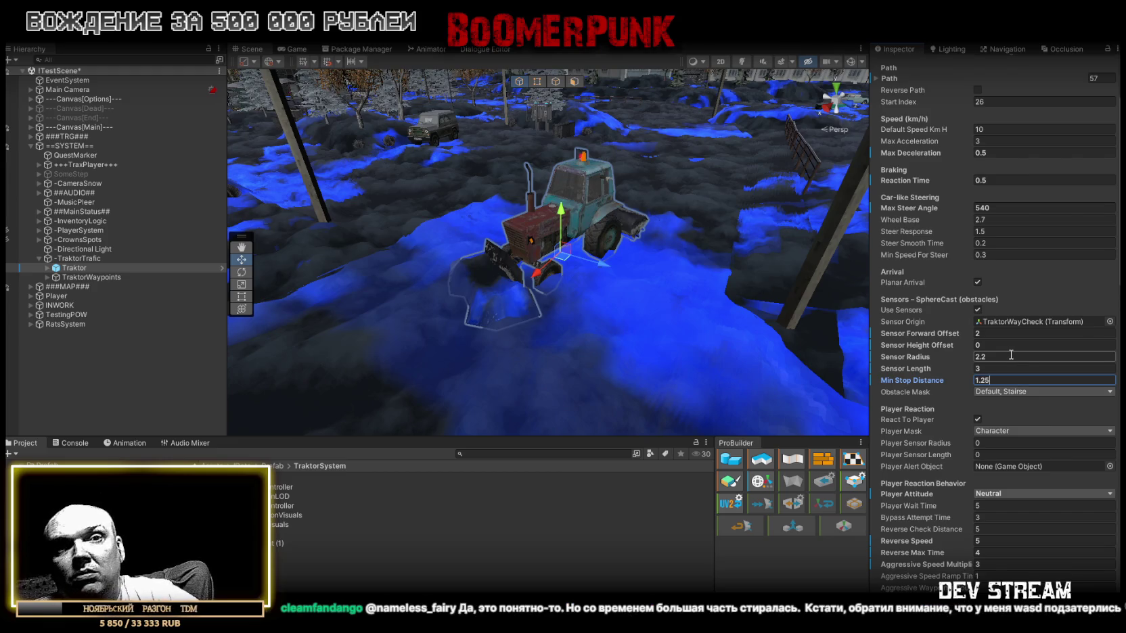
{"action": "left_click", "coordinate": [983, 368]}
{"action": "key", "text": "Return"}
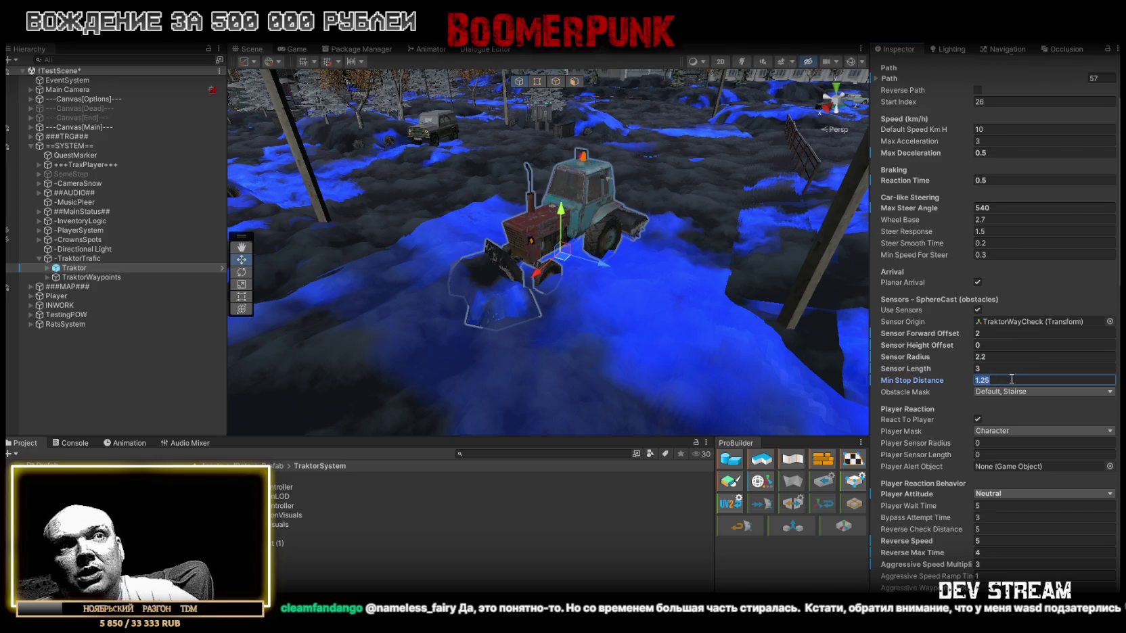
{"action": "scroll", "coordinate": [1007, 383], "scroll_direction": "down", "scroll_amount": 2}
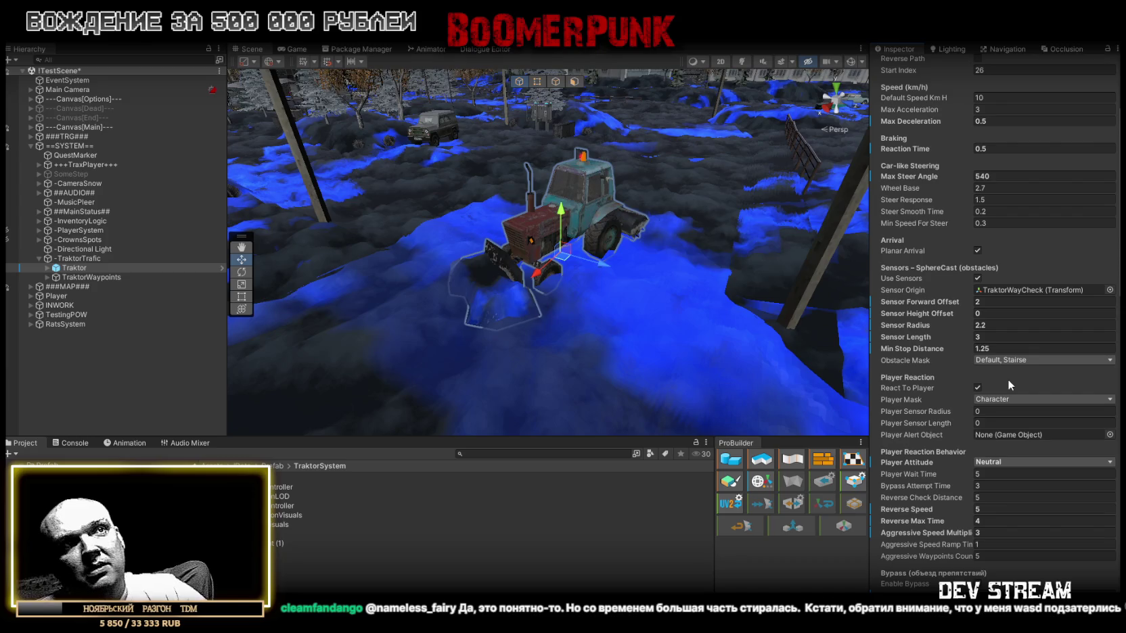
- Change Bypass Attempt Time under Player Reaction Behavior from 3 to 1
{"action": "scroll", "coordinate": [1008, 385], "scroll_direction": "down", "scroll_amount": 1}
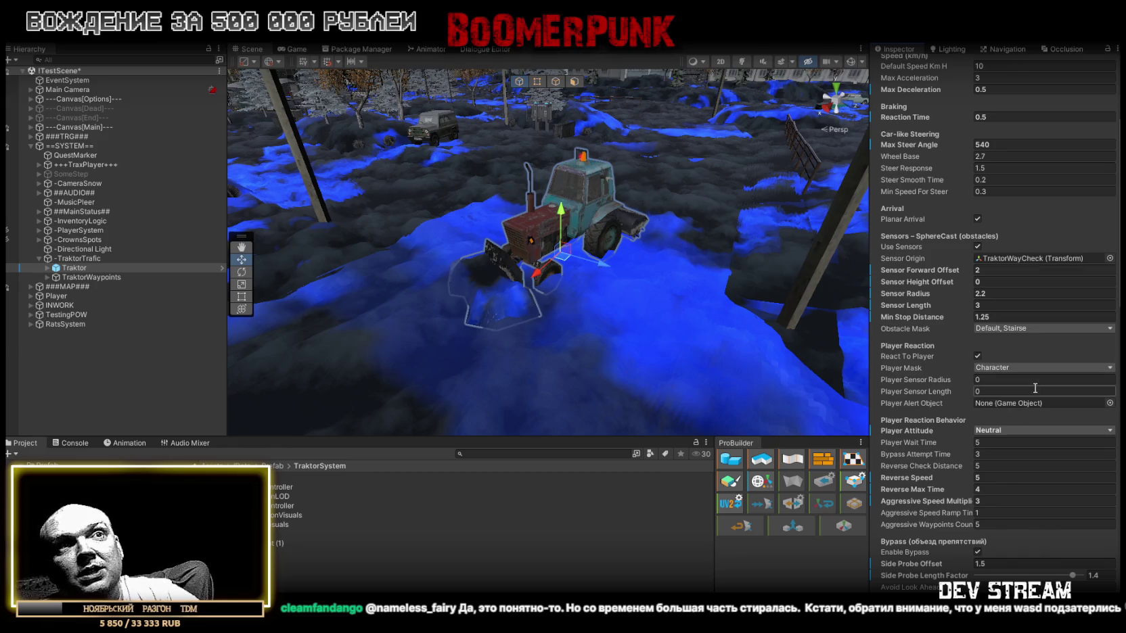
{"action": "scroll", "coordinate": [1034, 389], "scroll_direction": "down", "scroll_amount": 2}
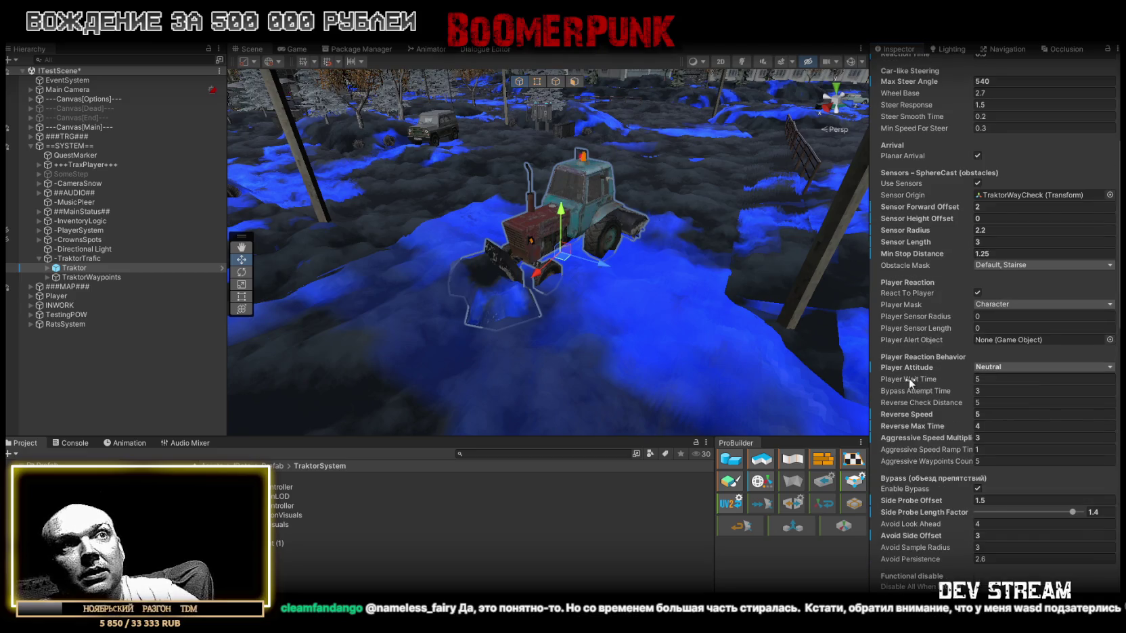
{"action": "mouse_move", "coordinate": [909, 380]}
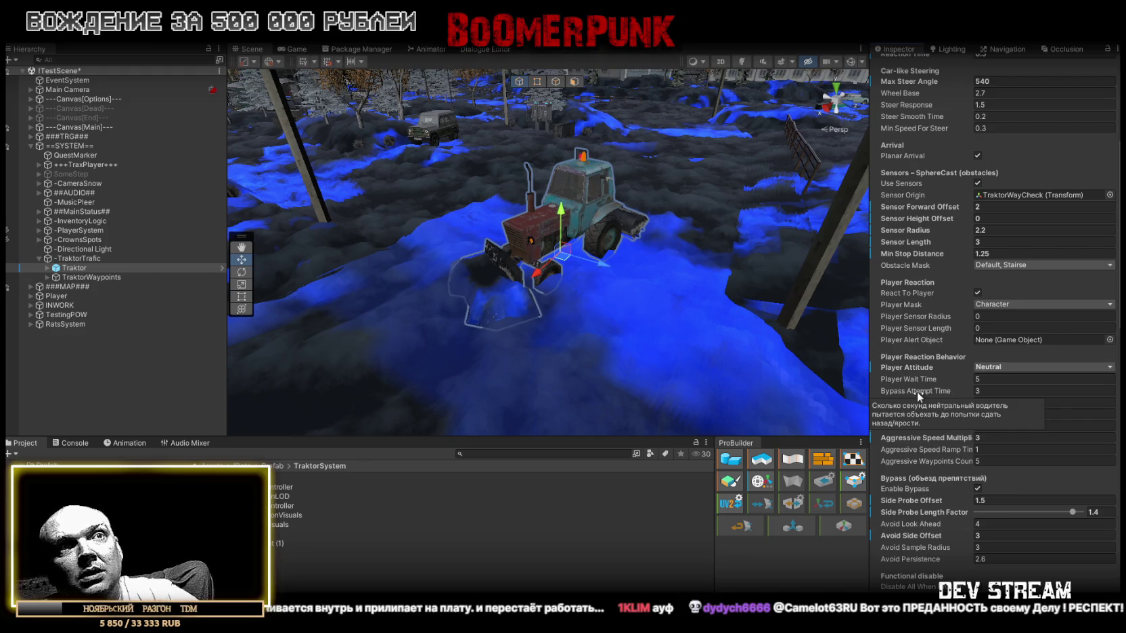
{"action": "left_click", "coordinate": [990, 391]}
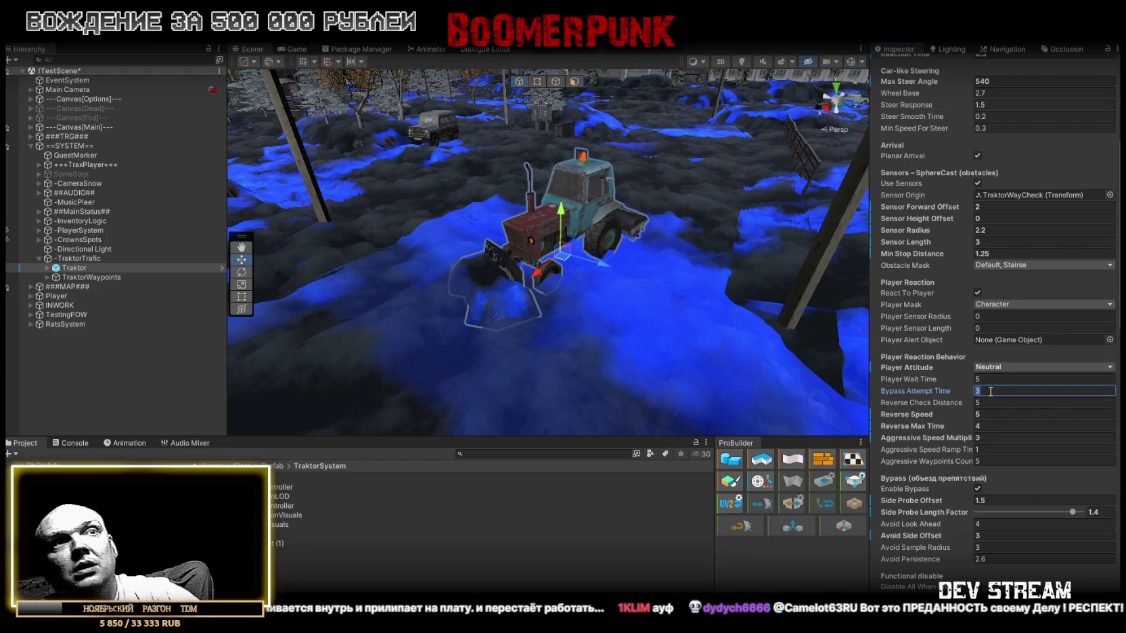
{"action": "type", "text": "1"}
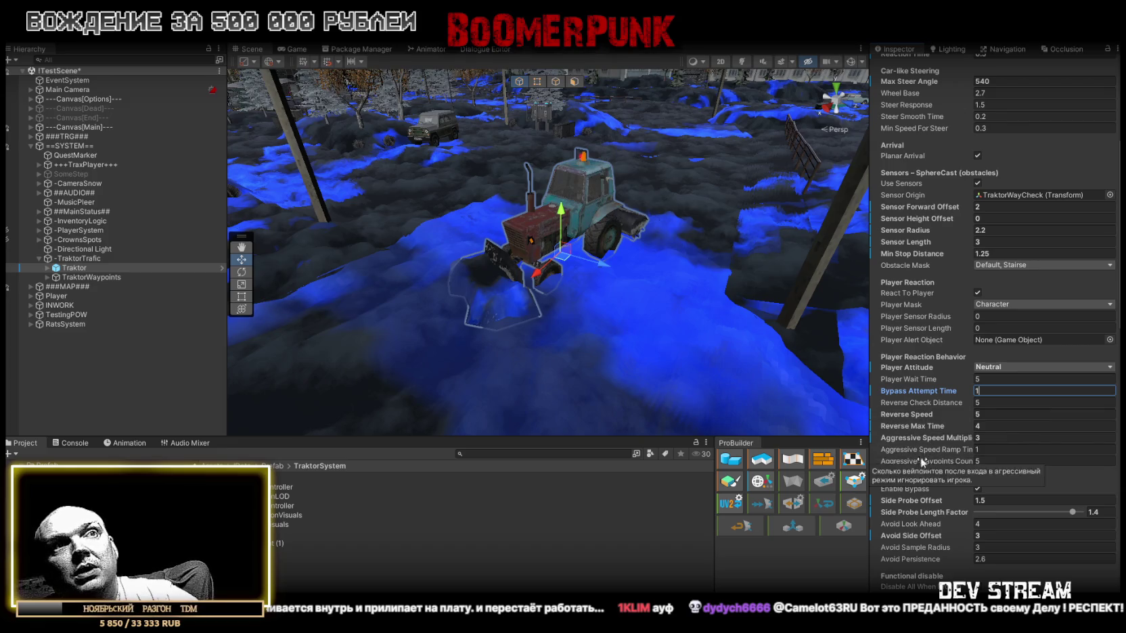
{"action": "mouse_move", "coordinate": [917, 427]}
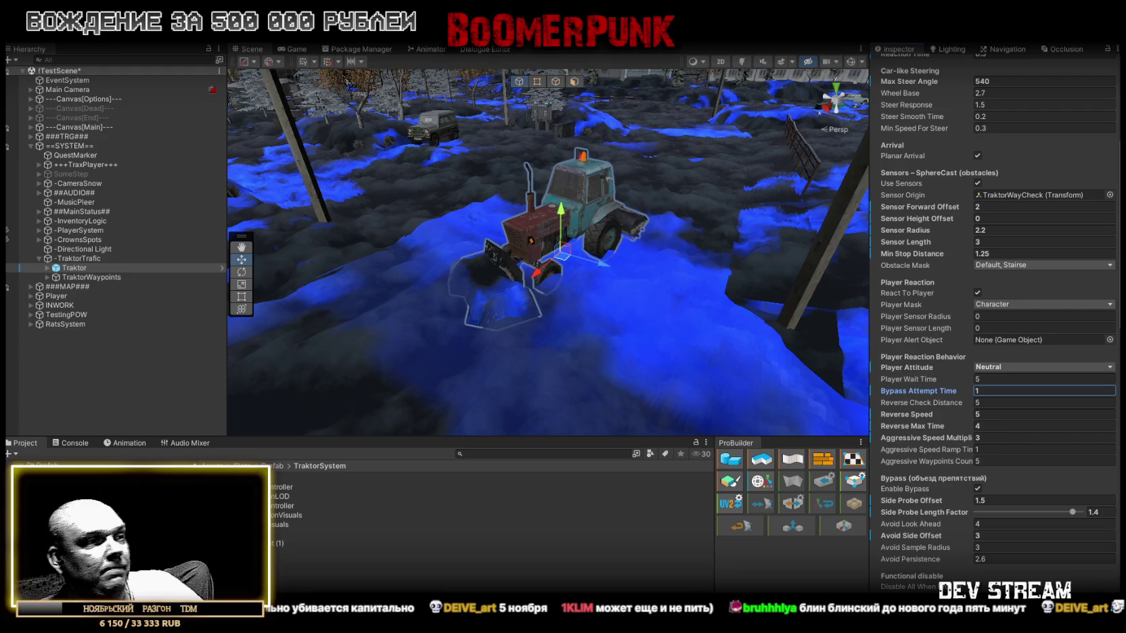
- Enter 3 for both Reverse Check Distance and Reverse Max Time
{"action": "mouse_move", "coordinate": [893, 403]}
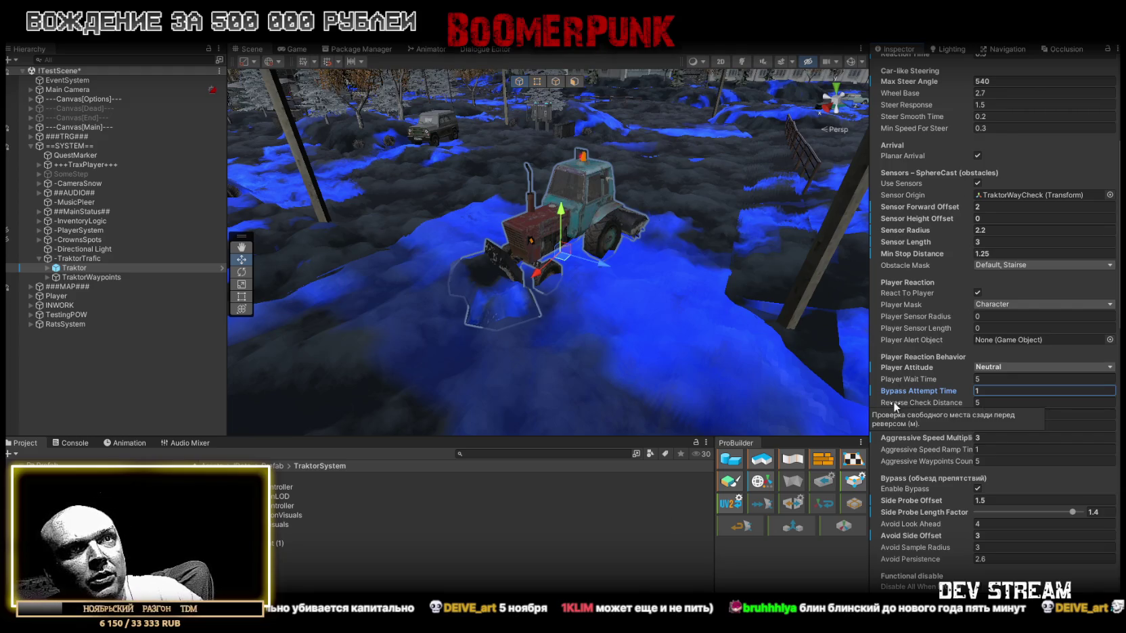
{"action": "left_click", "coordinate": [993, 407]}
{"action": "type", "text": "3"}
{"action": "mouse_move", "coordinate": [912, 413]}
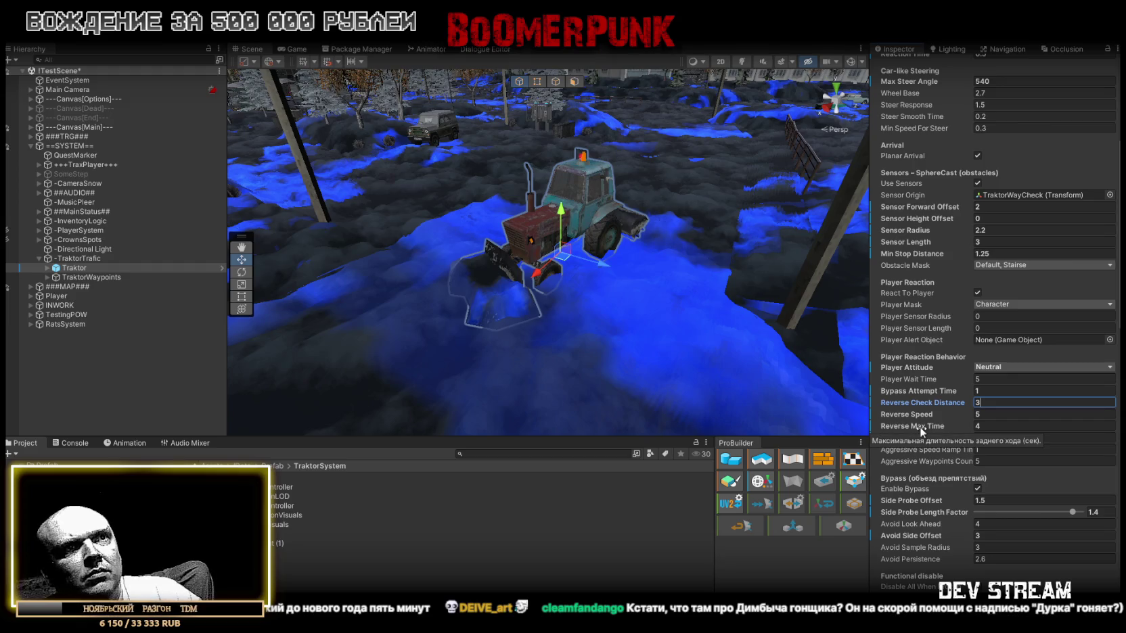
{"action": "left_click", "coordinate": [990, 427]}
{"action": "type", "text": "3"}
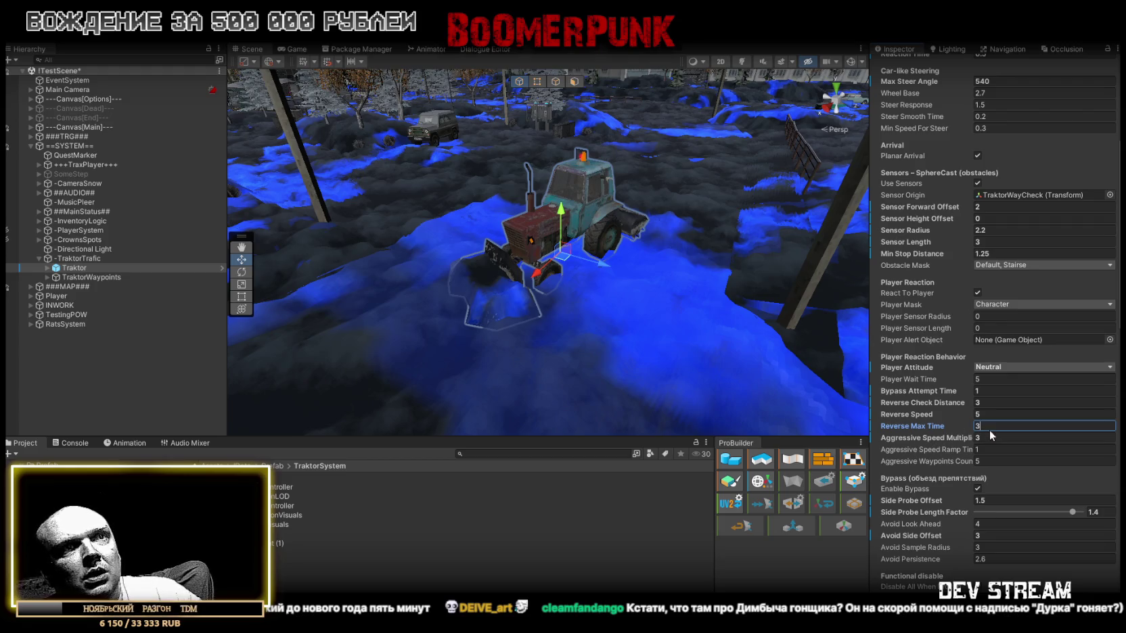
{"action": "mouse_move", "coordinate": [931, 444]}
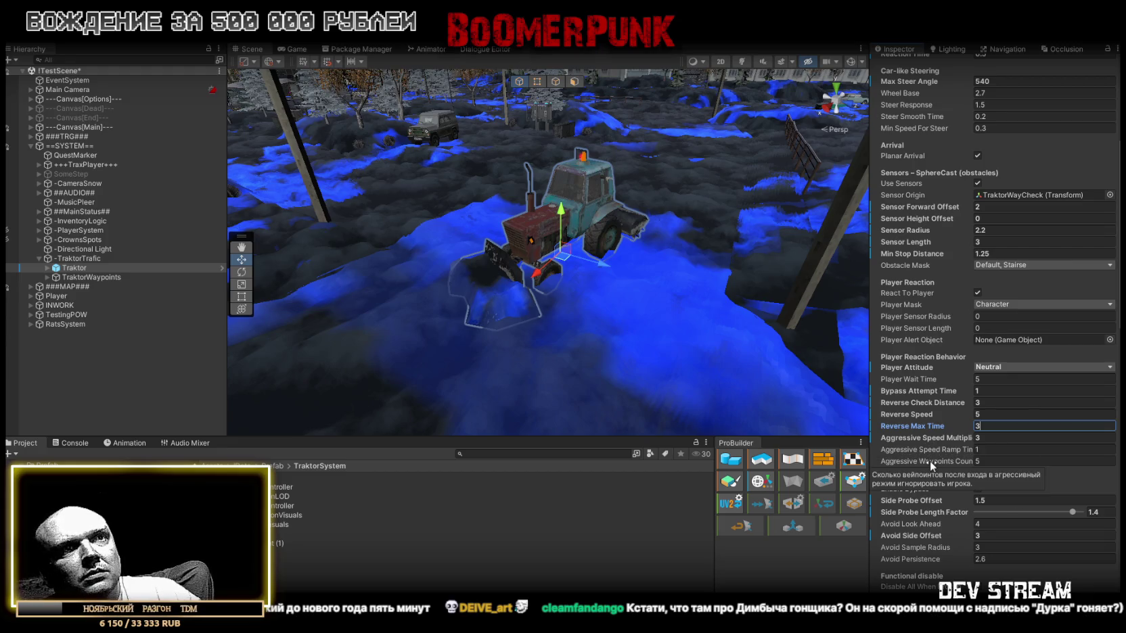
{"action": "scroll", "coordinate": [960, 452], "scroll_direction": "down", "scroll_amount": 2}
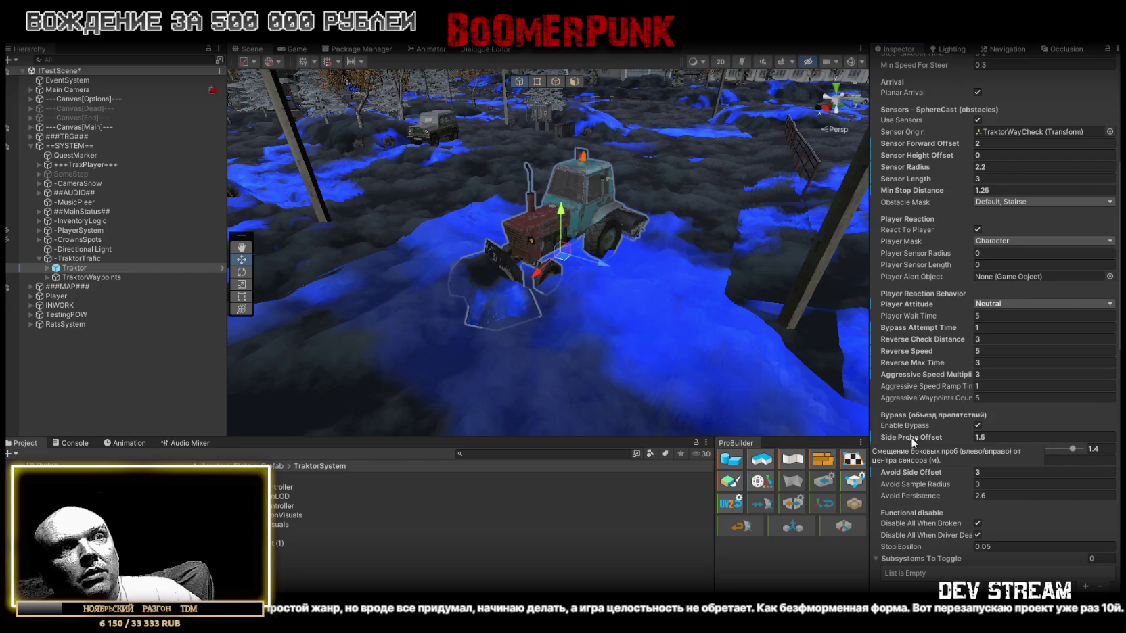
- Set Side Probe Offset to 2 and drag Side Probe Length Factor from 1.4 to 1.5
{"action": "left_click", "coordinate": [985, 438]}
{"action": "type", "text": "2"}
{"action": "mouse_move", "coordinate": [917, 450]}
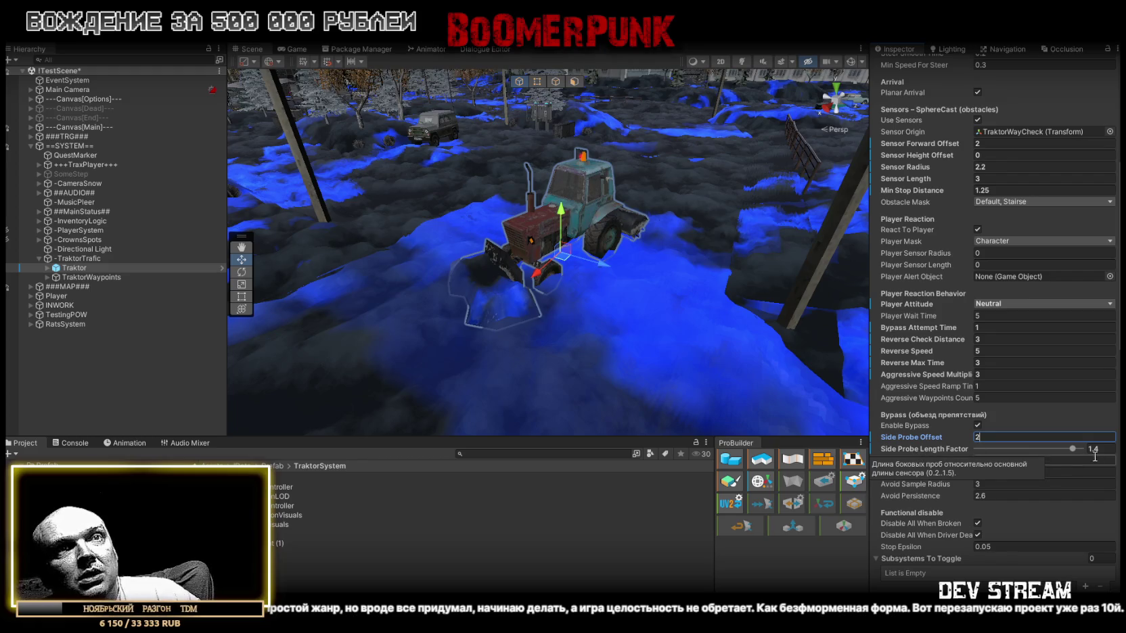
{"action": "left_click_drag", "start_coordinate": [1072, 448], "coordinate": [1081, 449]}
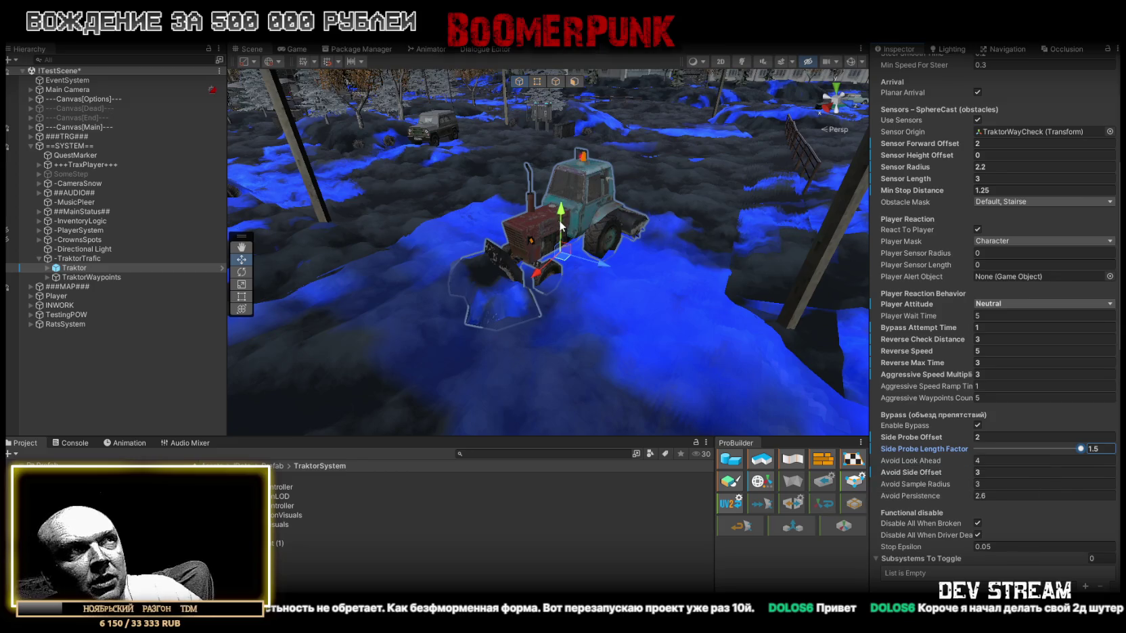
{"action": "left_click", "coordinate": [992, 460]}
- Set Avoid Look Ahead to 5, Avoid Sample Radius to 5 and Avoid Persistence to 4
{"action": "type", "text": "3"}
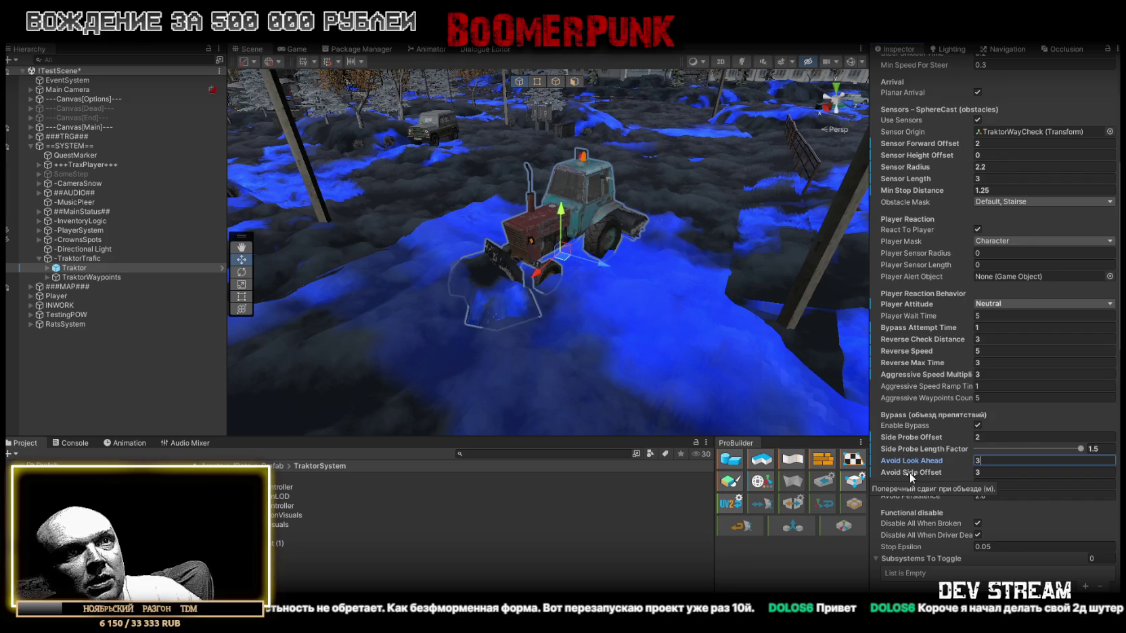
{"action": "left_click", "coordinate": [993, 472]}
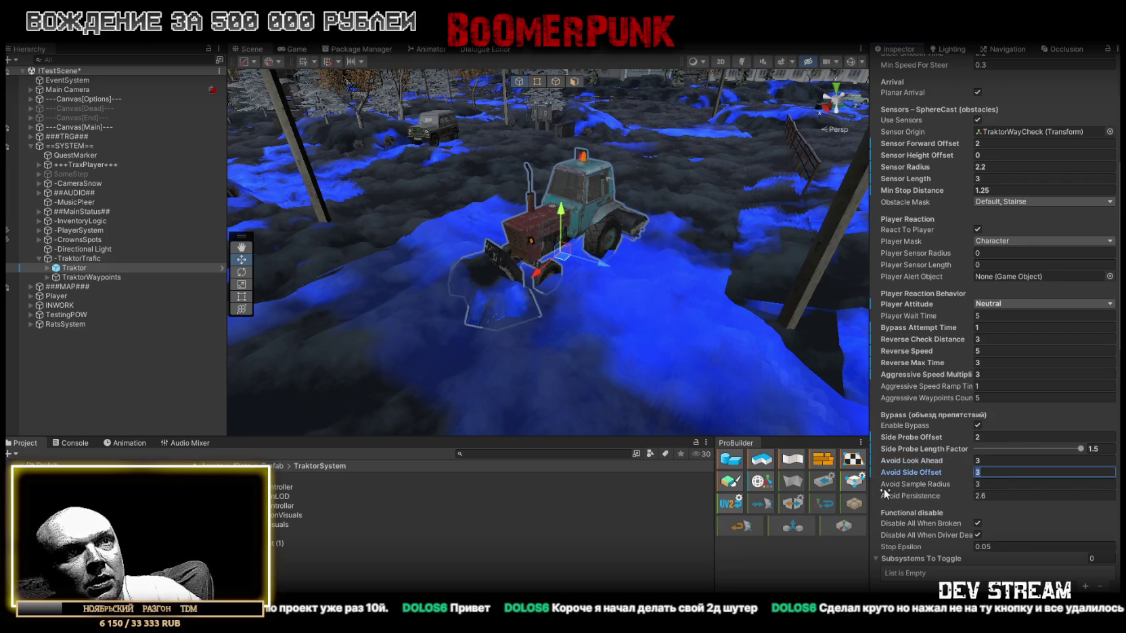
{"action": "key", "text": "shift+Tab"}
{"action": "type", "text": "5"}
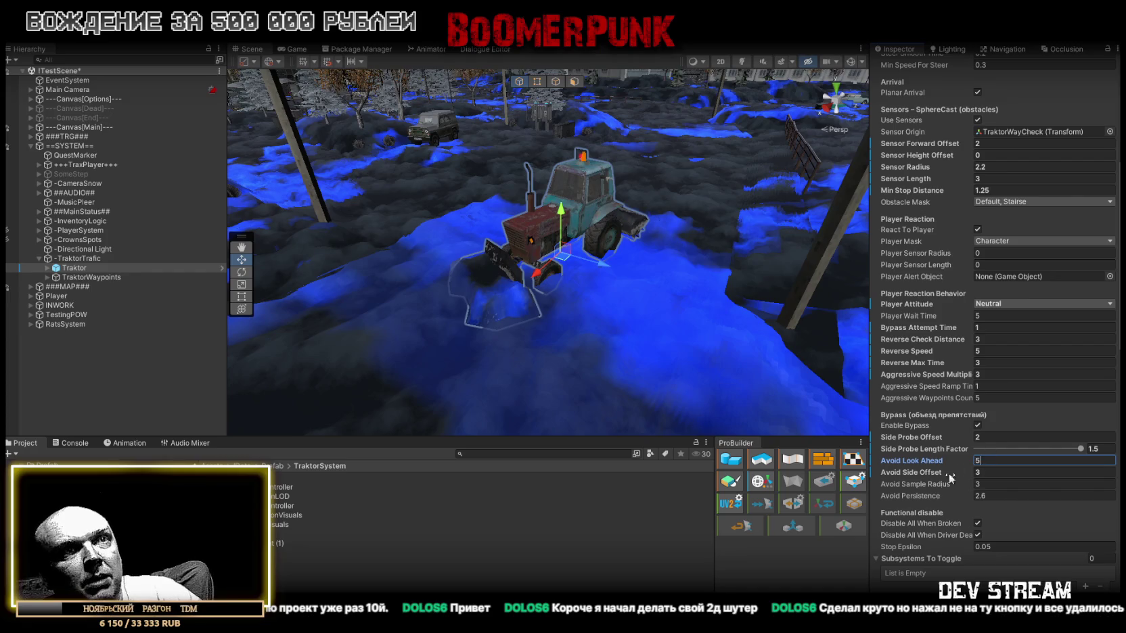
{"action": "mouse_move", "coordinate": [906, 486]}
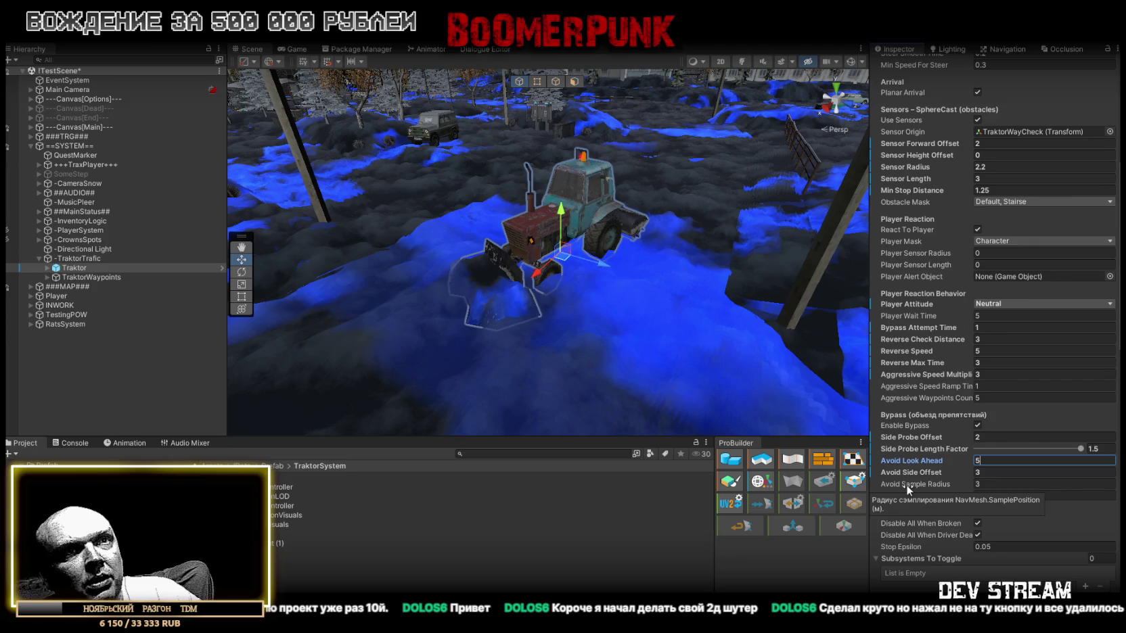
{"action": "left_click", "coordinate": [993, 482]}
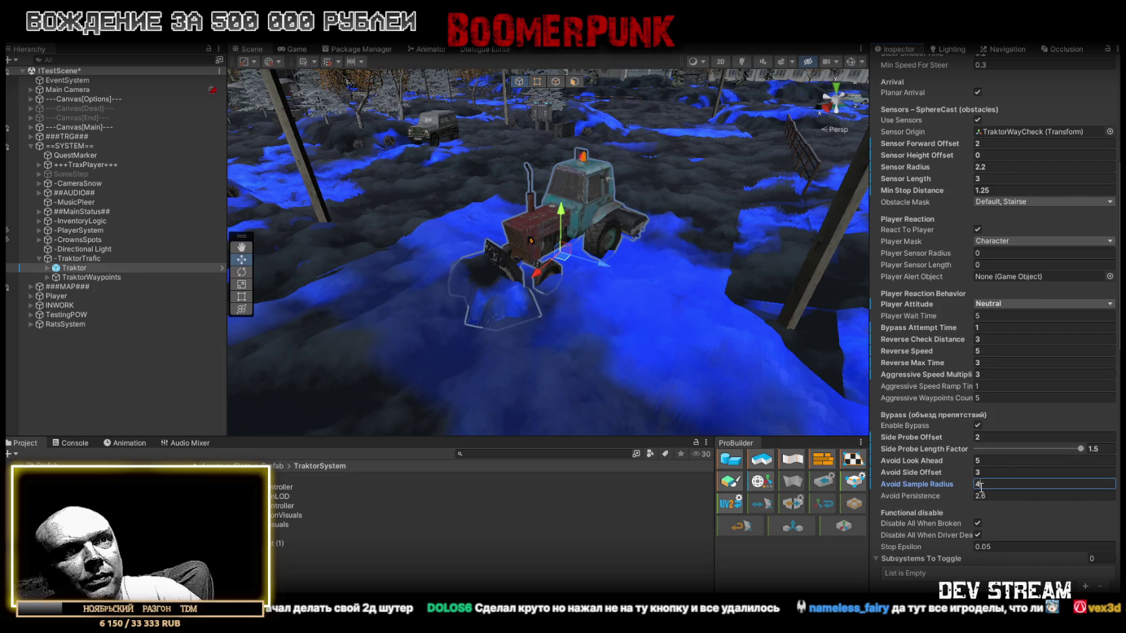
{"action": "type", "text": "5"}
{"action": "mouse_move", "coordinate": [904, 497]}
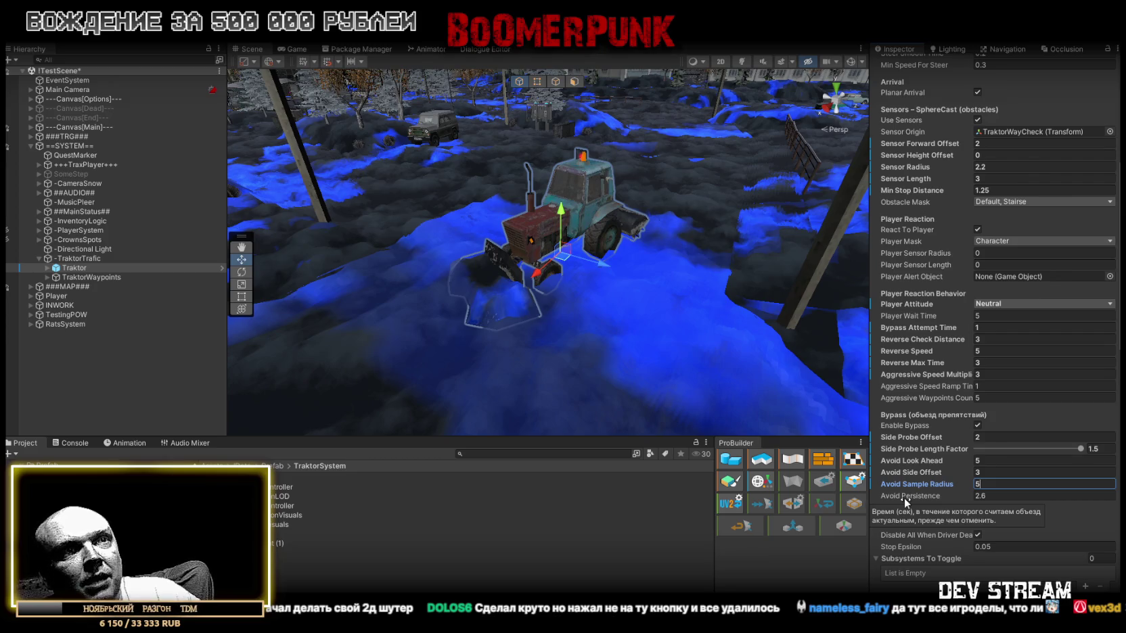
{"action": "left_click", "coordinate": [997, 496]}
{"action": "type", "text": "4"}
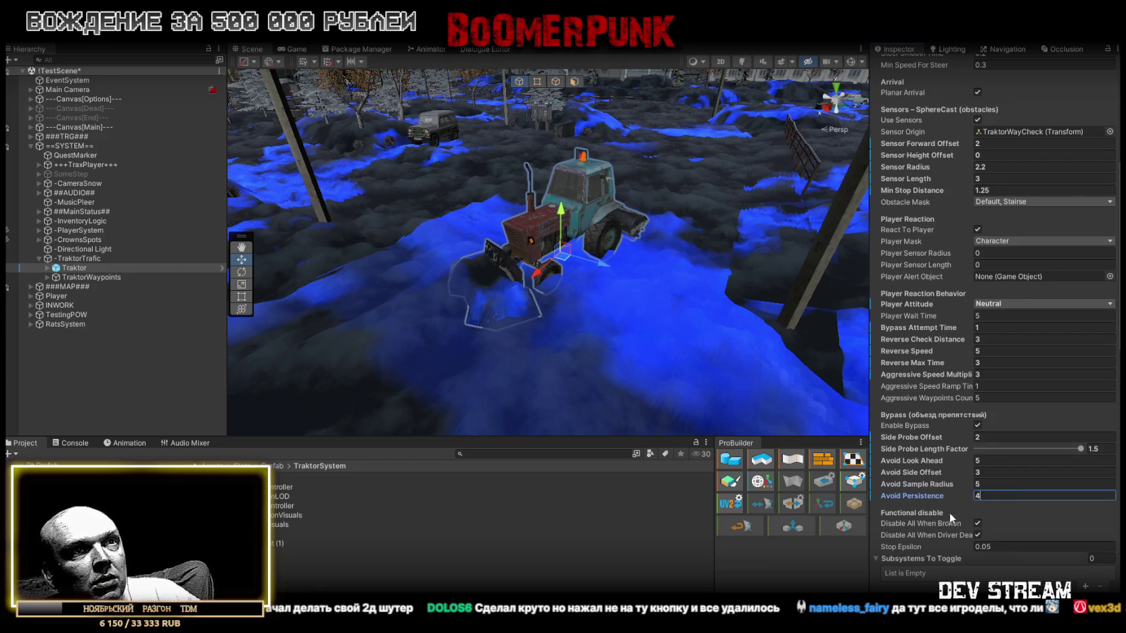
{"action": "key", "text": "Return"}
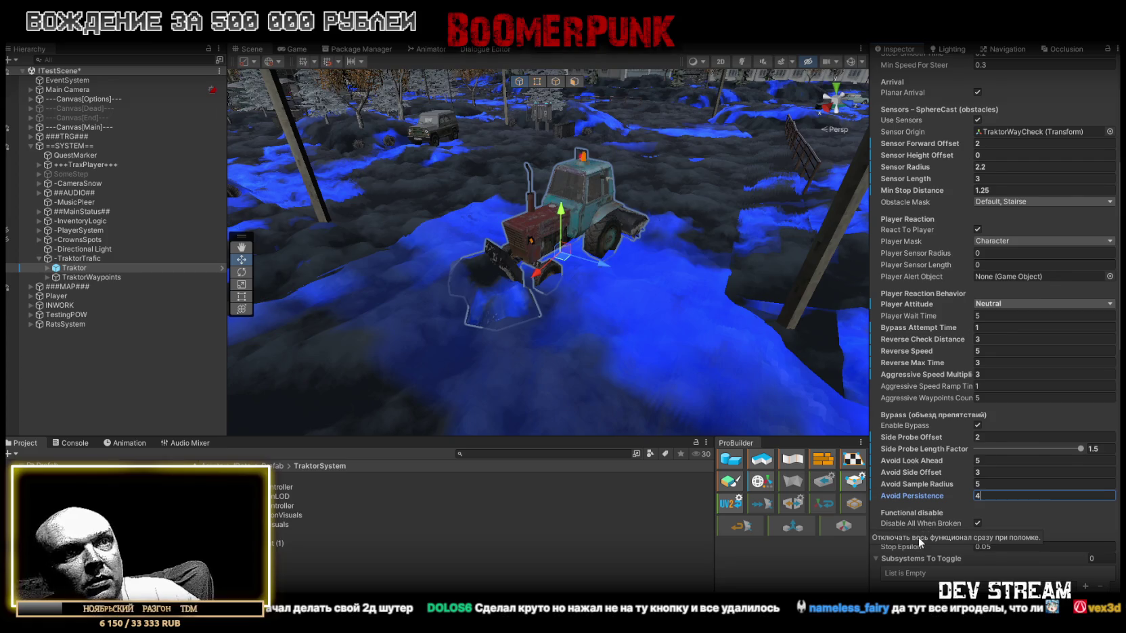
{"action": "scroll", "coordinate": [918, 537], "scroll_direction": "down", "scroll_amount": 4}
{"action": "scroll", "coordinate": [988, 578], "scroll_direction": "down", "scroll_amount": 2}
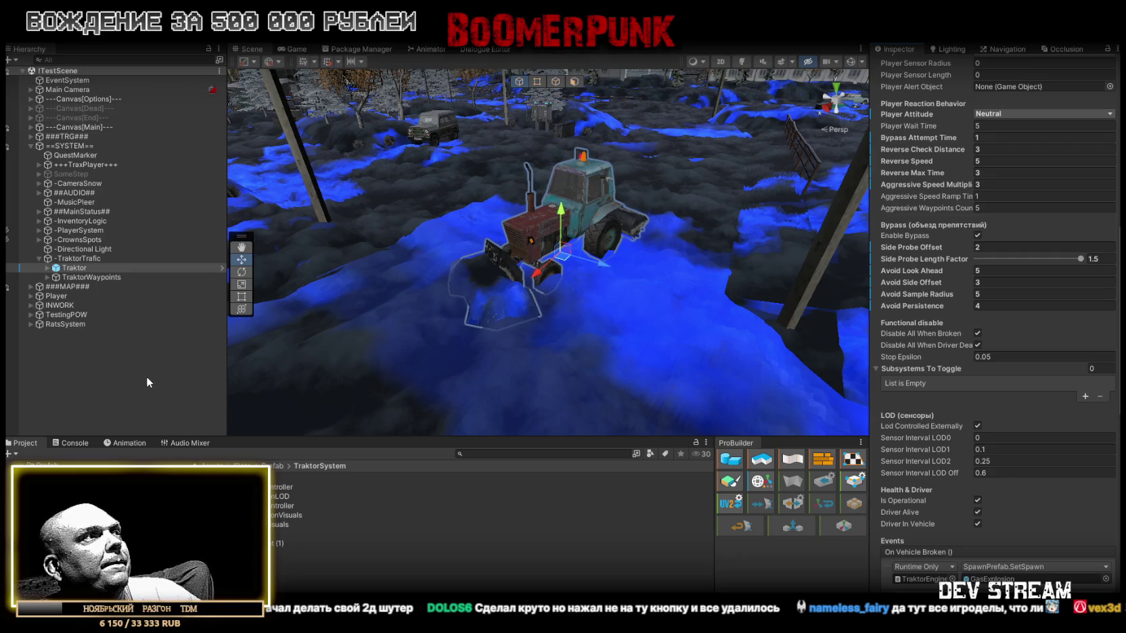
- Enter Play mode with Ctrl+P to test the tractor's new settings
{"action": "key", "text": "ctrl+p"}
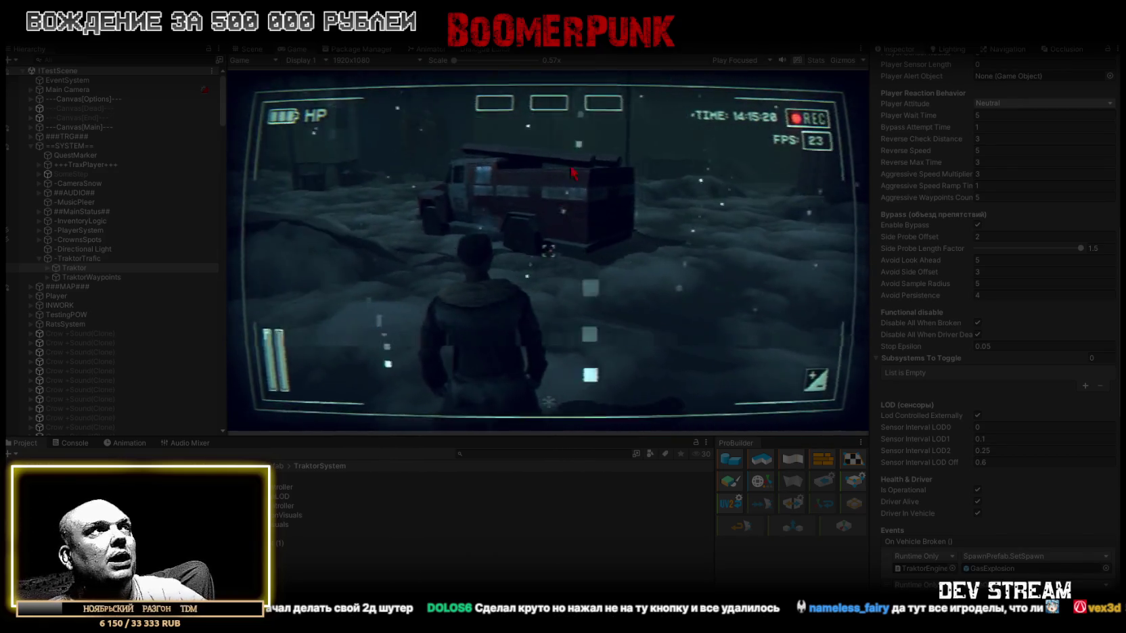
- Maximize the Game view and walk the player past the parked car up to the moving tractor
{"action": "double_click", "coordinate": [301, 46]}
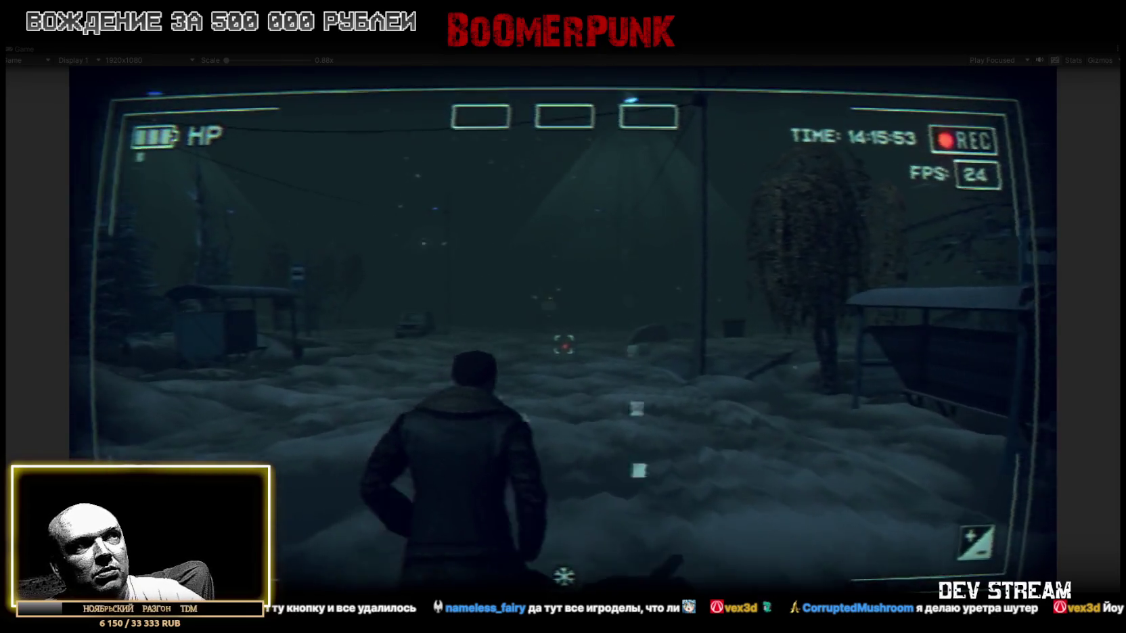
{"action": "key", "text": "w"}
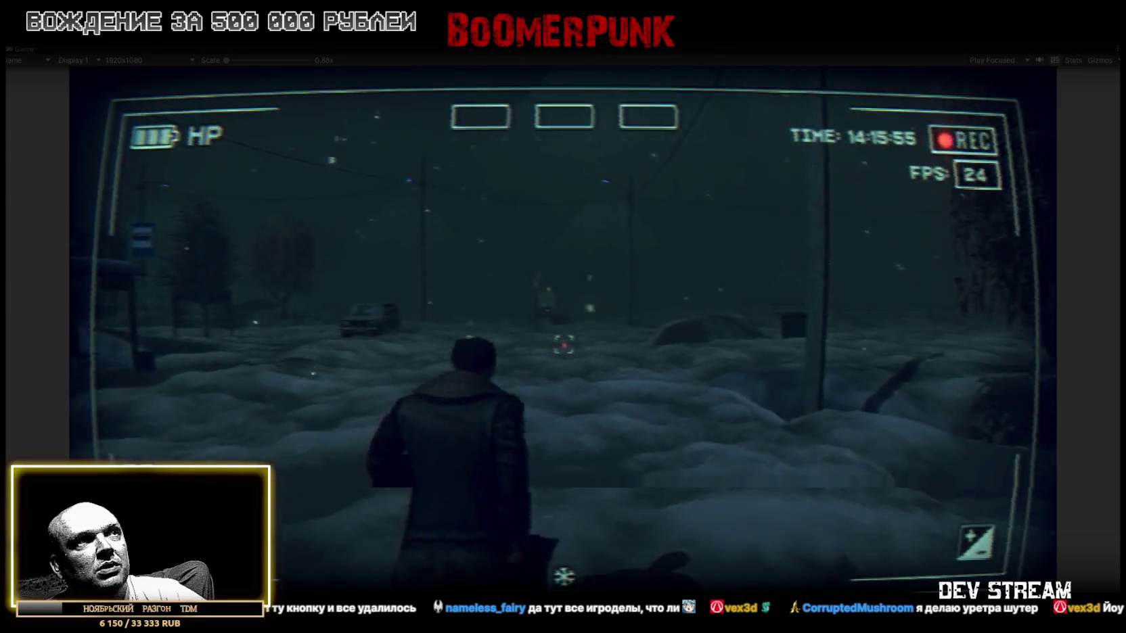
{"action": "key", "text": "w"}
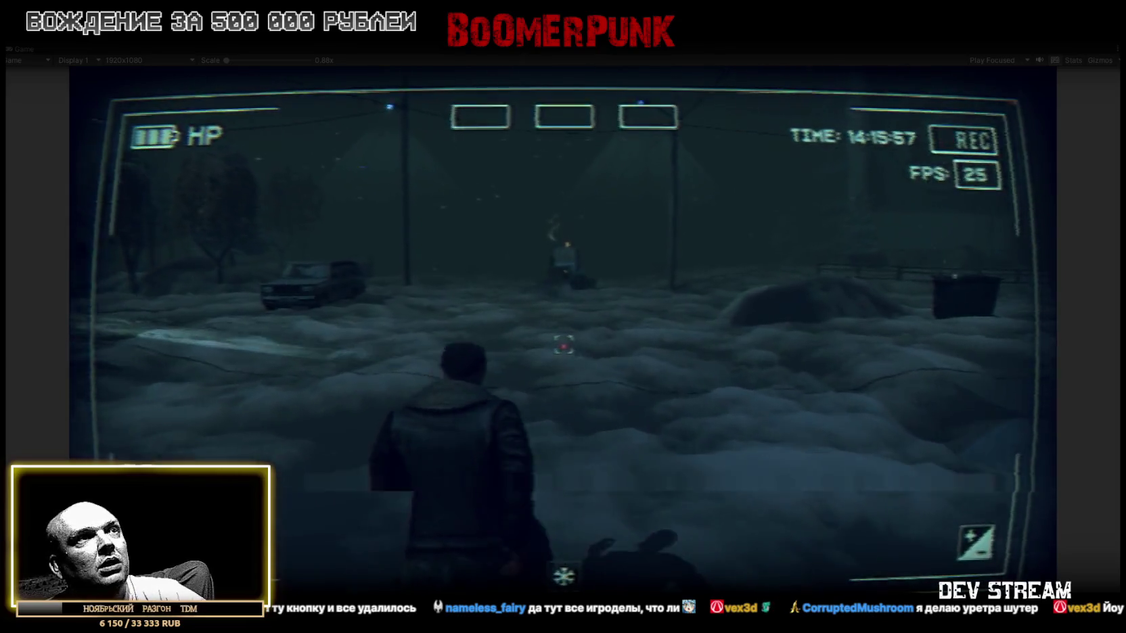
{"action": "key", "text": "w"}
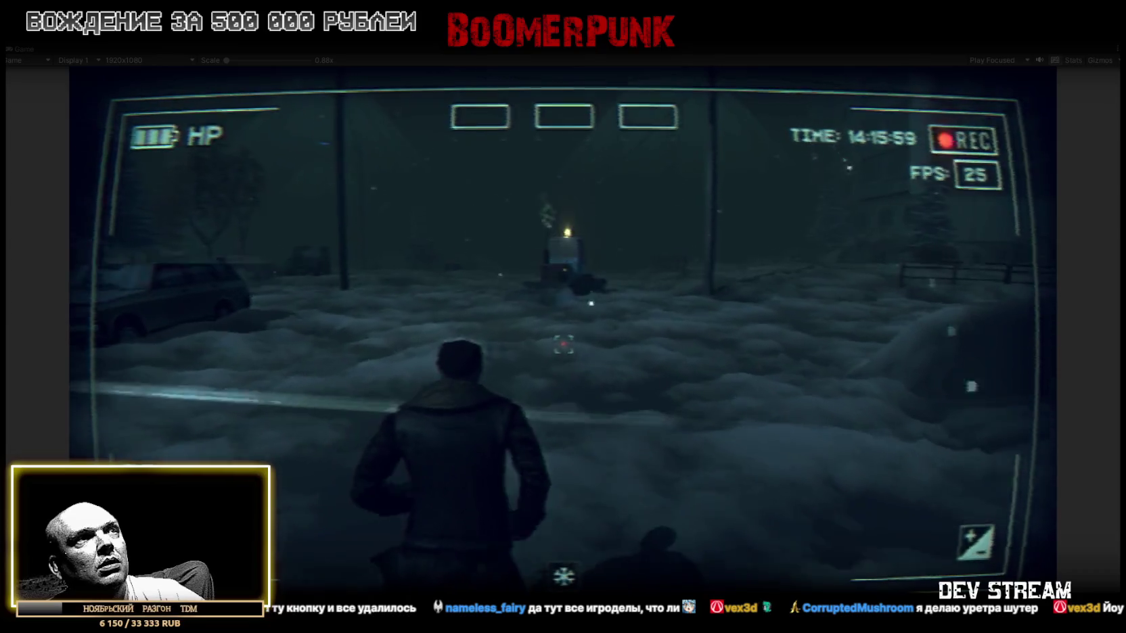
{"action": "key", "text": "w"}
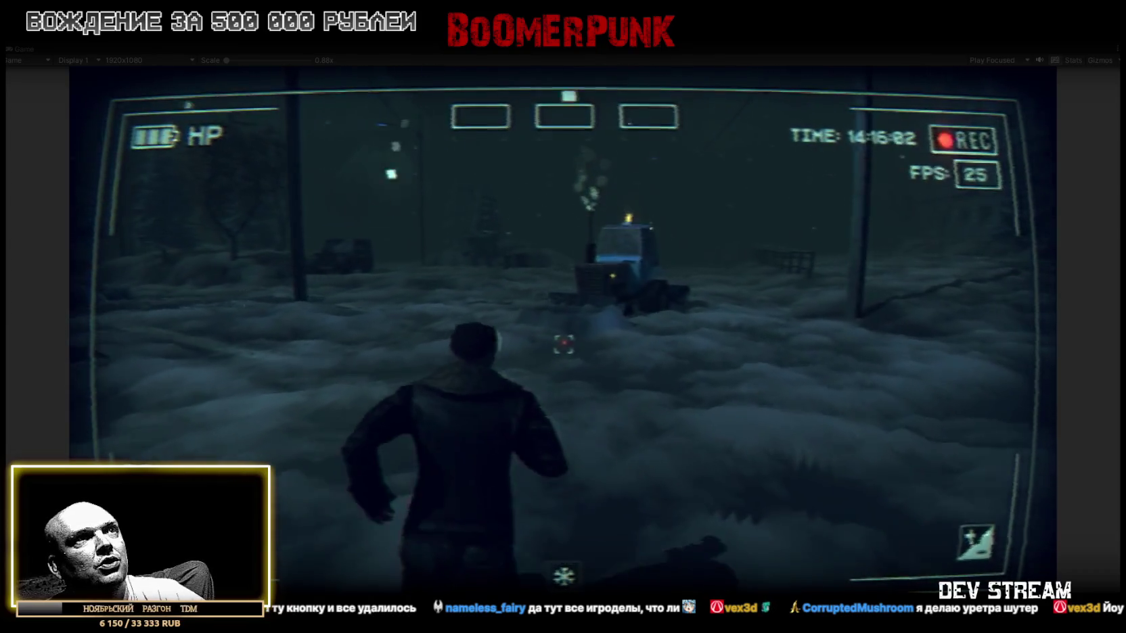
{"action": "key", "text": "w"}
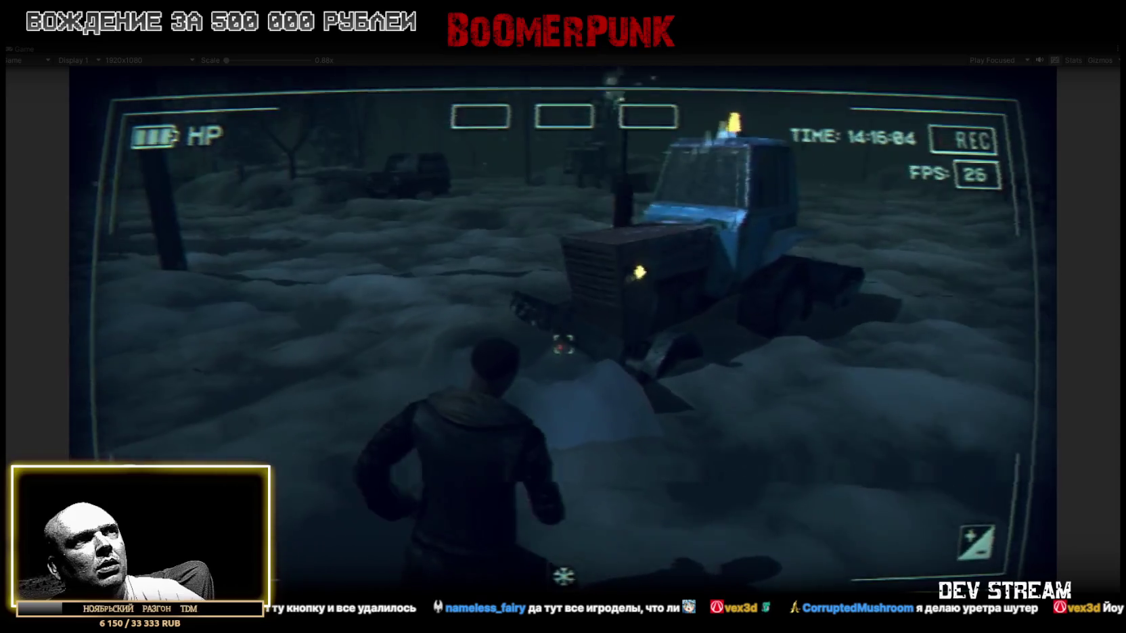
{"action": "key", "text": "w"}
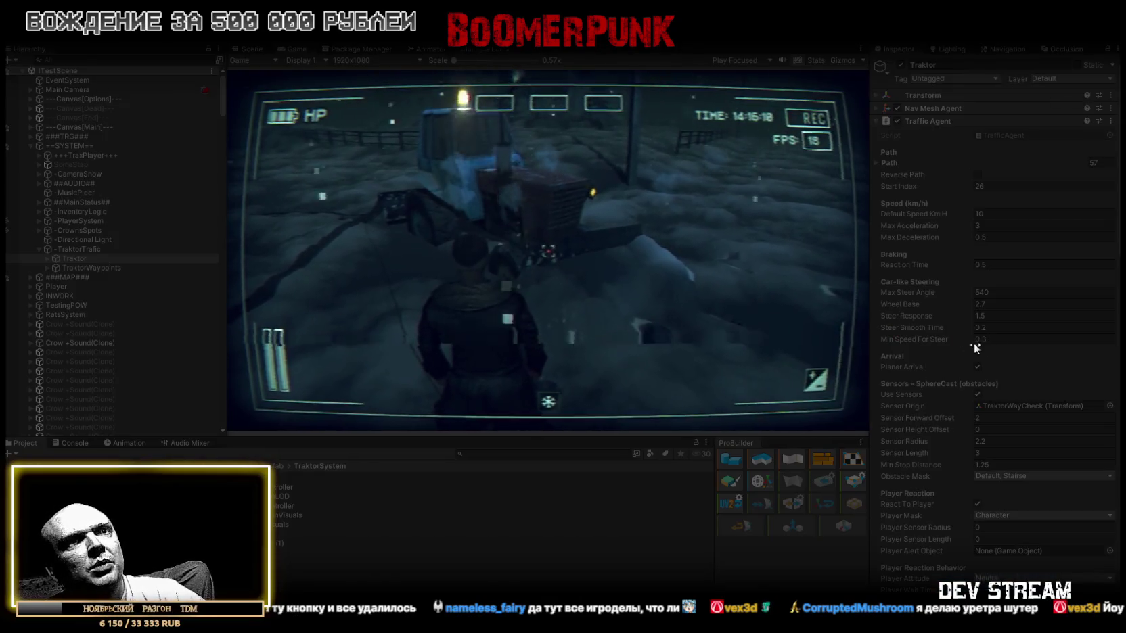
- Deactivate and immediately reactivate the Traktor object during Play mode so it reappears
{"action": "scroll", "coordinate": [1032, 371], "scroll_direction": "up", "scroll_amount": 3}
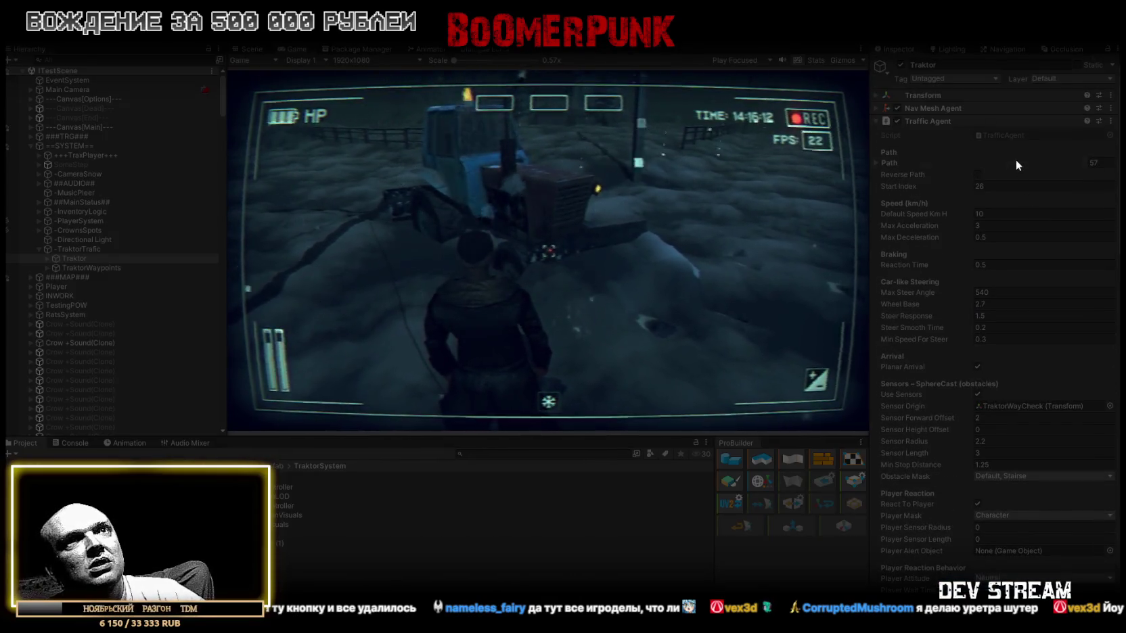
{"action": "scroll", "coordinate": [1012, 223], "scroll_direction": "down", "scroll_amount": 10}
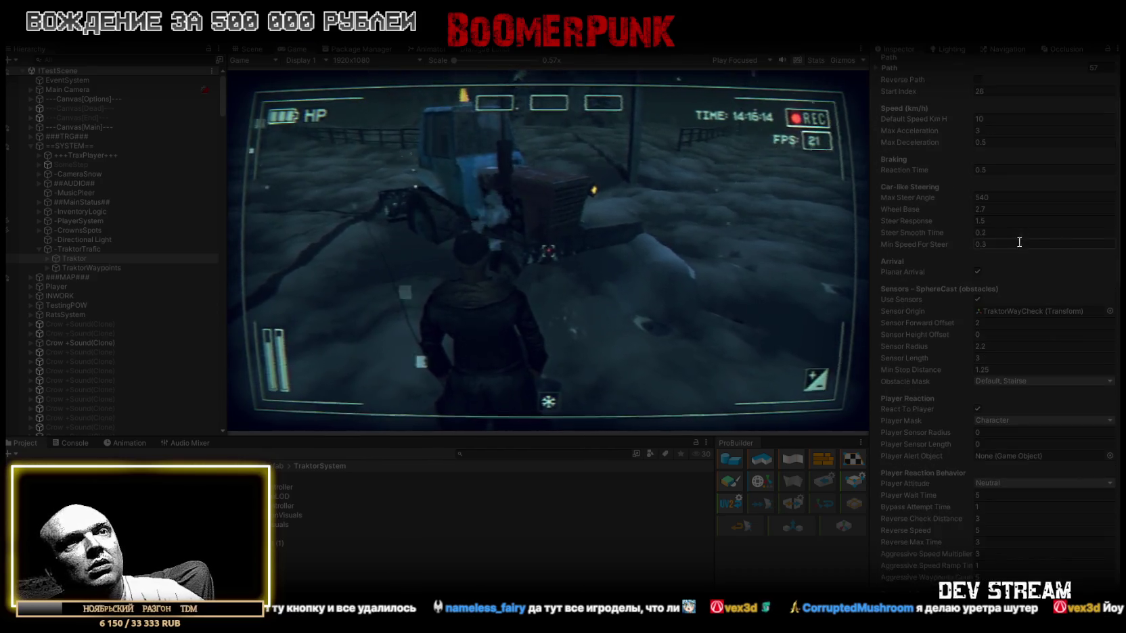
{"action": "scroll", "coordinate": [1029, 260], "scroll_direction": "down", "scroll_amount": 5}
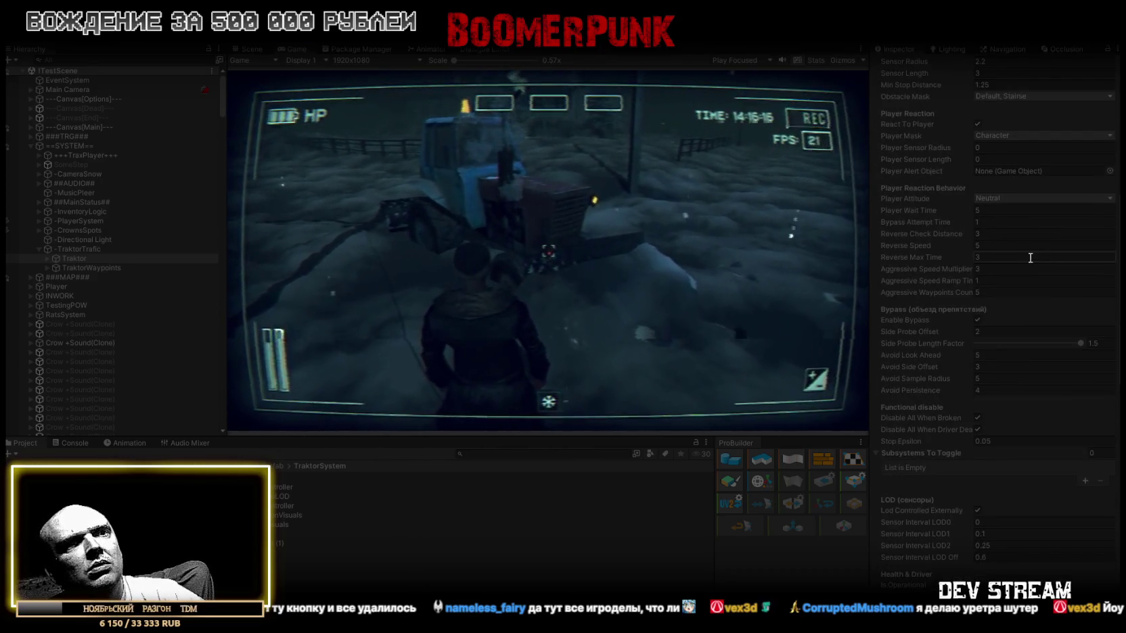
{"action": "scroll", "coordinate": [1030, 259], "scroll_direction": "down", "scroll_amount": 4}
{"action": "scroll", "coordinate": [1031, 258], "scroll_direction": "up", "scroll_amount": 4}
{"action": "scroll", "coordinate": [1033, 257], "scroll_direction": "up", "scroll_amount": 14}
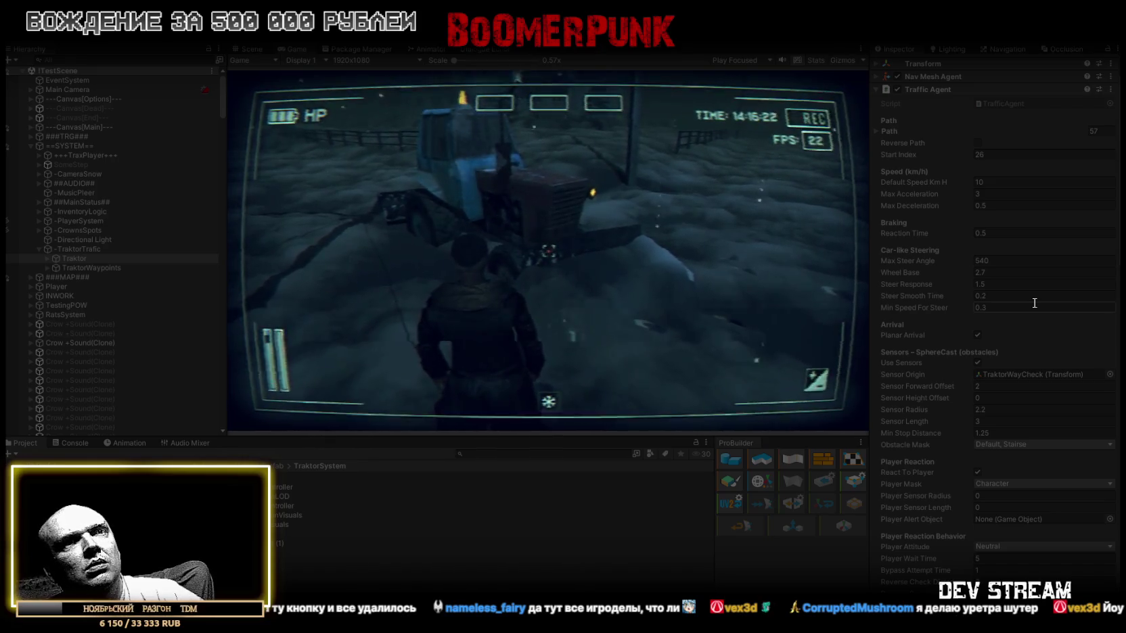
{"action": "scroll", "coordinate": [1025, 376], "scroll_direction": "up", "scroll_amount": 2}
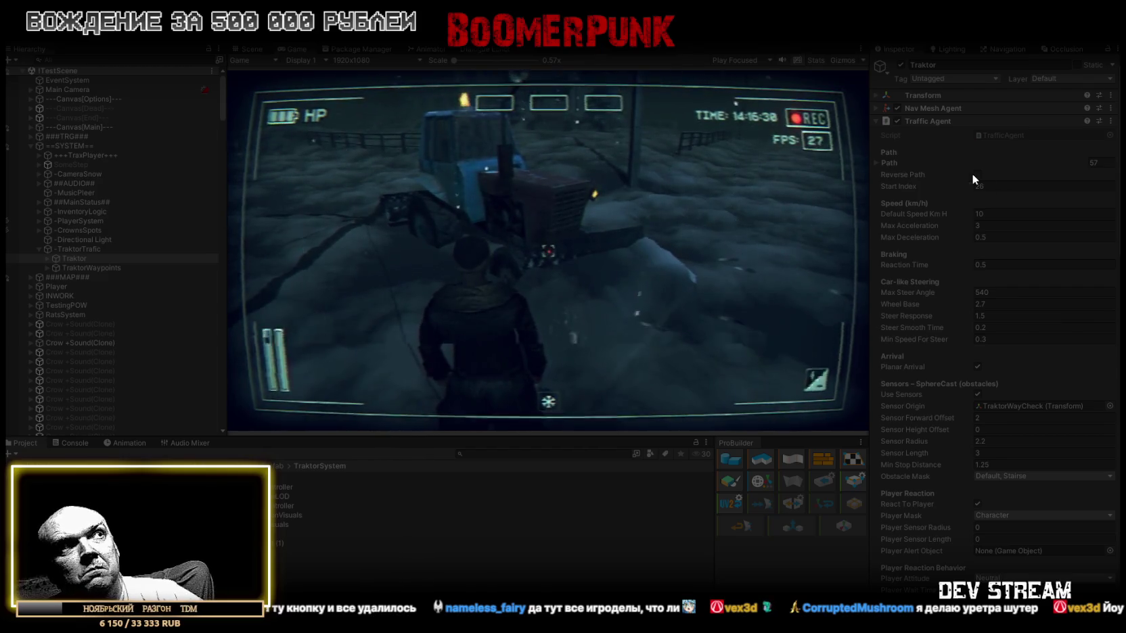
{"action": "left_click", "coordinate": [900, 64]}
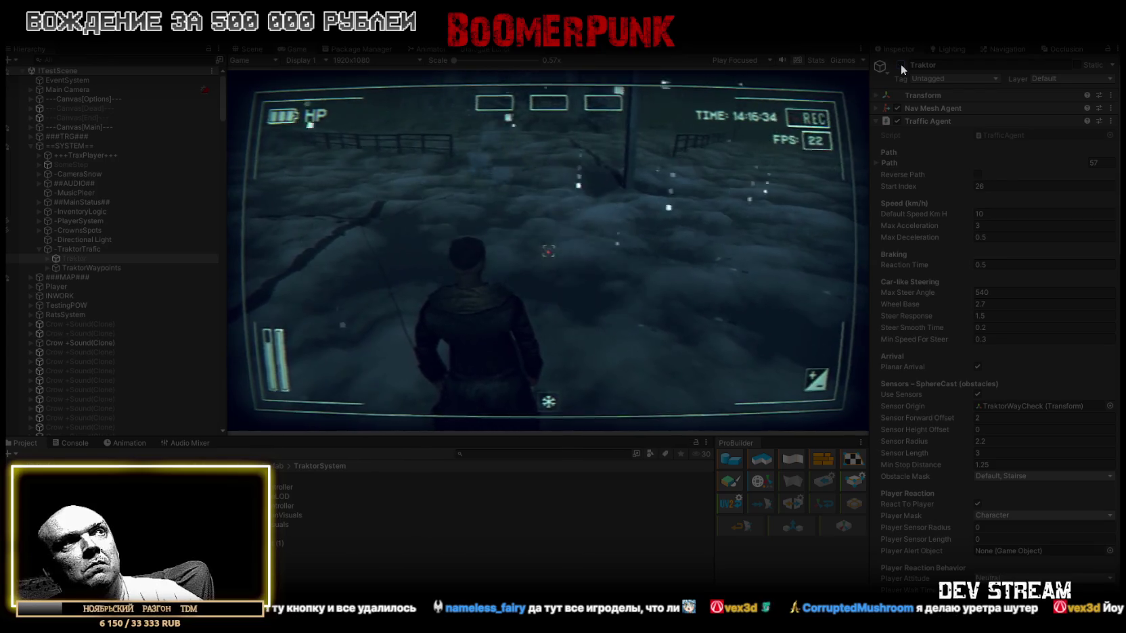
{"action": "left_click", "coordinate": [900, 63]}
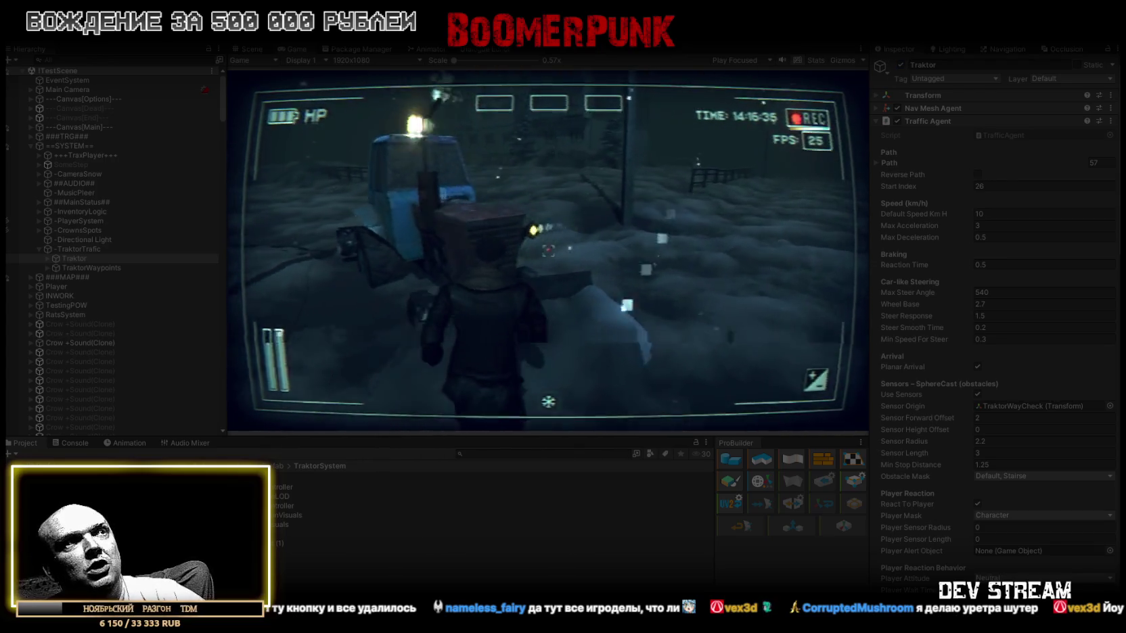
{"action": "scroll", "coordinate": [1013, 519], "scroll_direction": "down", "scroll_amount": 10}
{"action": "scroll", "coordinate": [1015, 518], "scroll_direction": "down", "scroll_amount": 5}
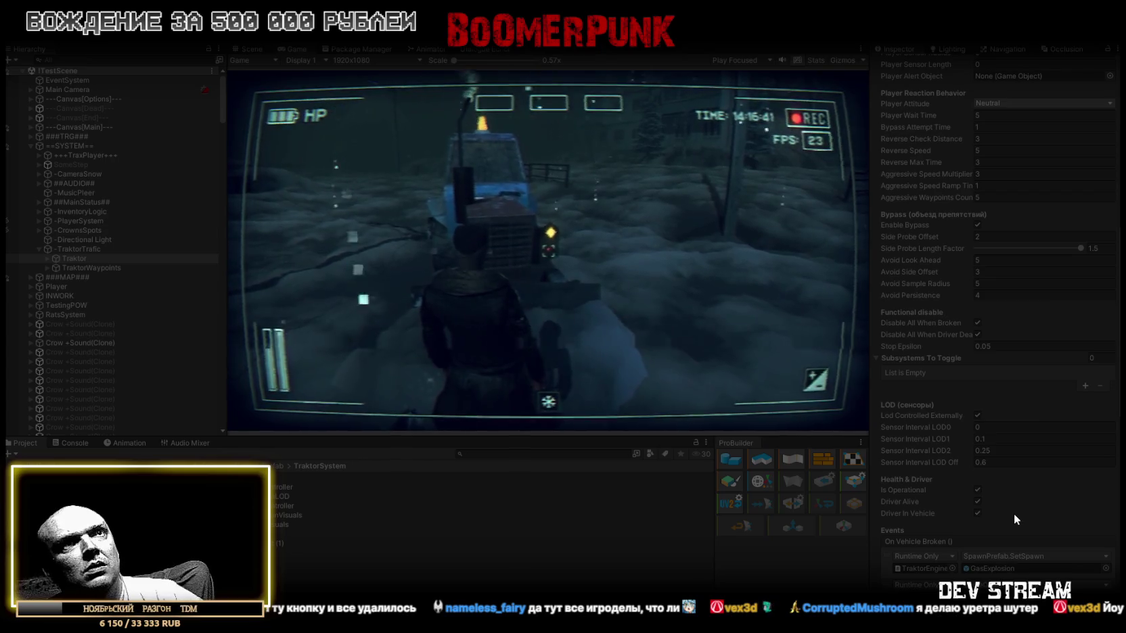
{"action": "scroll", "coordinate": [1013, 514], "scroll_direction": "up", "scroll_amount": 3}
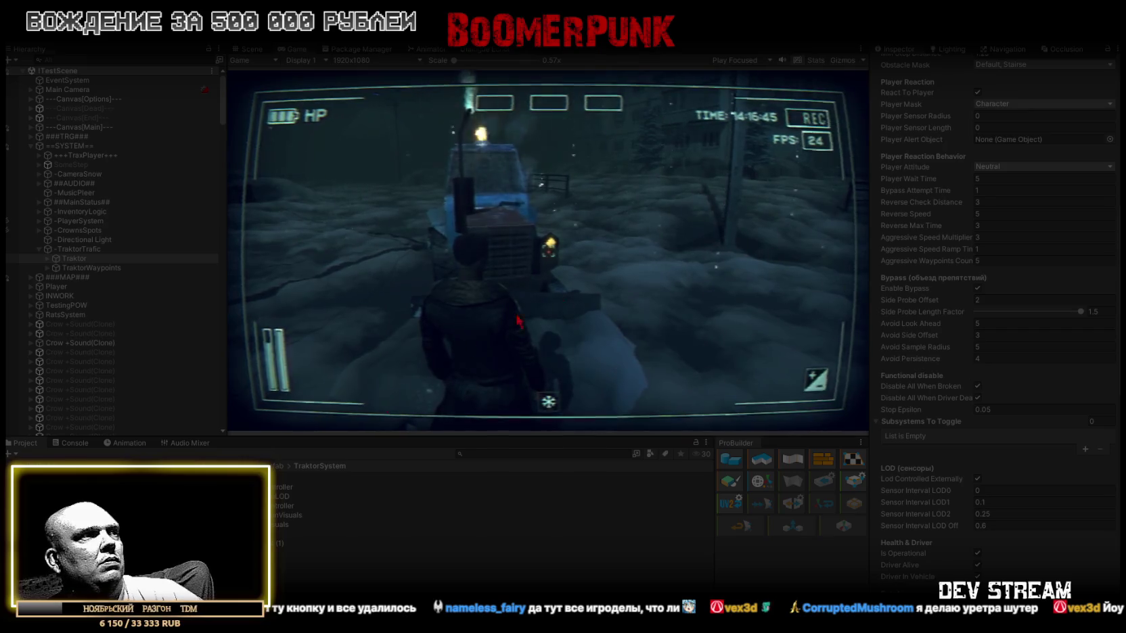
- Clear all messages from the Console log
{"action": "left_click", "coordinate": [72, 443]}
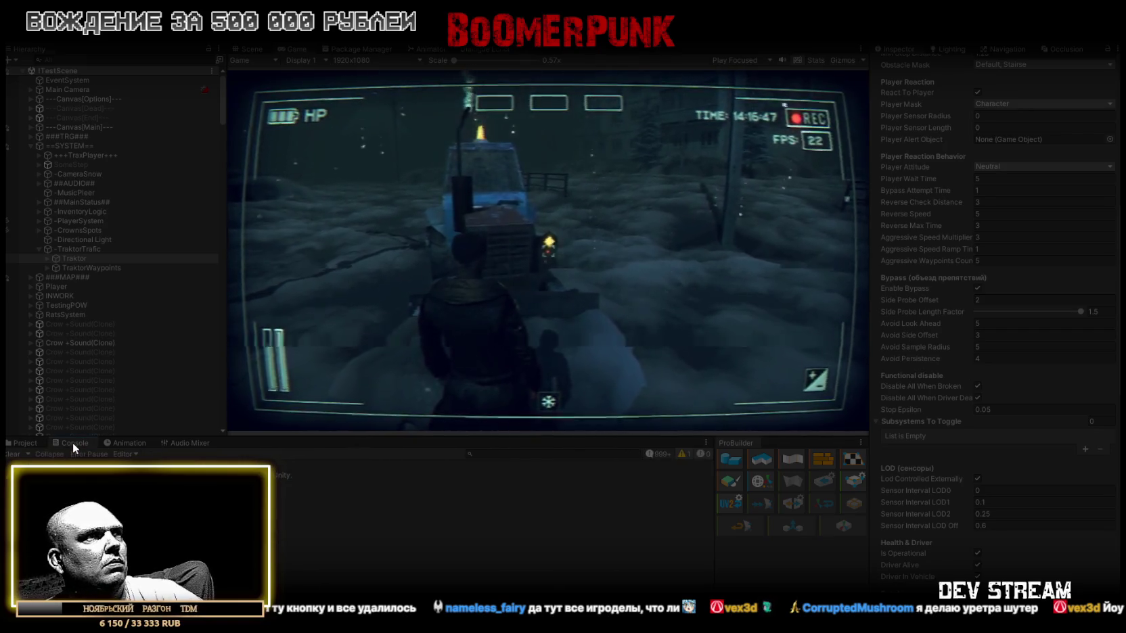
{"action": "left_click", "coordinate": [10, 454]}
{"action": "left_click", "coordinate": [24, 442]}
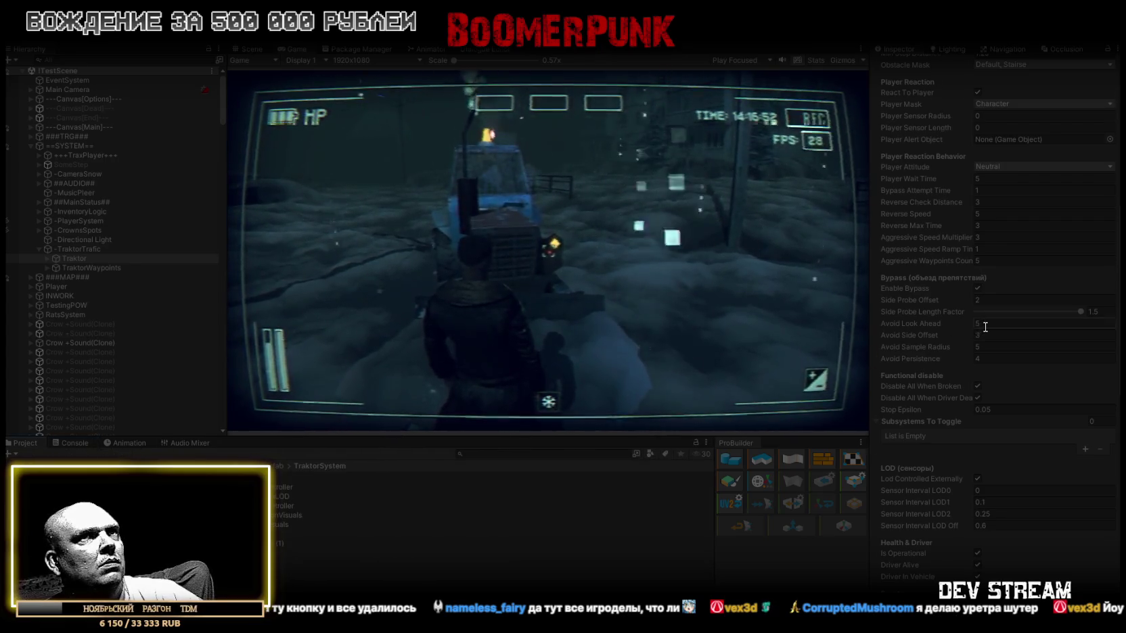
- Set the Traktor's Traffic Agent Player Attitude to Aggressive
{"action": "scroll", "coordinate": [985, 325], "scroll_direction": "up", "scroll_amount": 4}
{"action": "left_click", "coordinate": [1012, 293]}
{"action": "left_click", "coordinate": [1014, 331]}
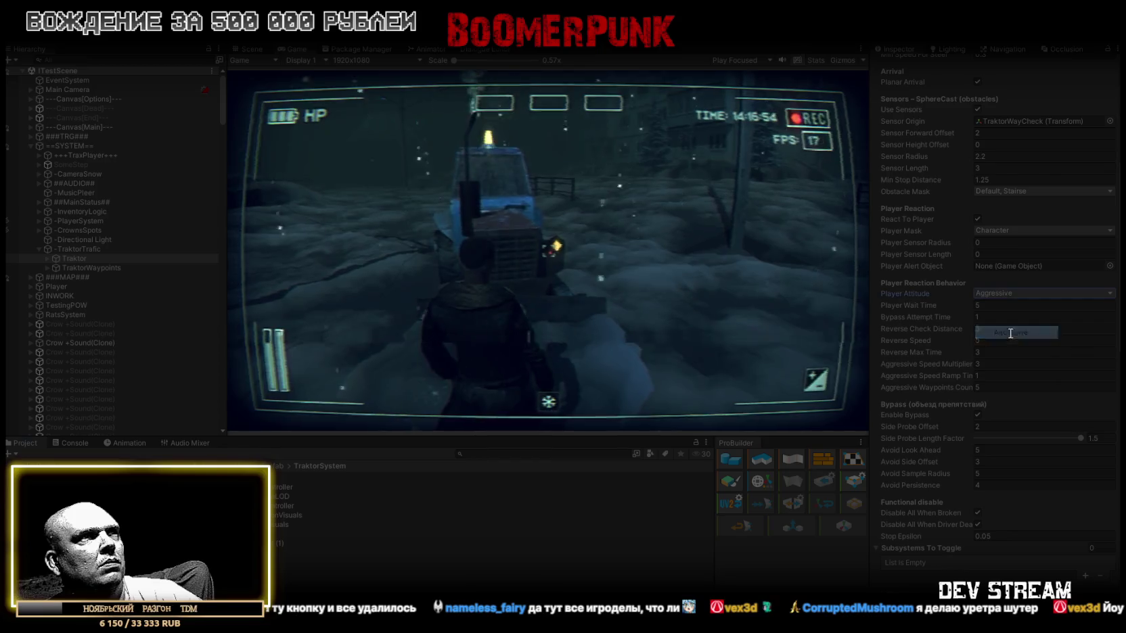
{"action": "scroll", "coordinate": [1029, 291], "scroll_direction": "up", "scroll_amount": 9}
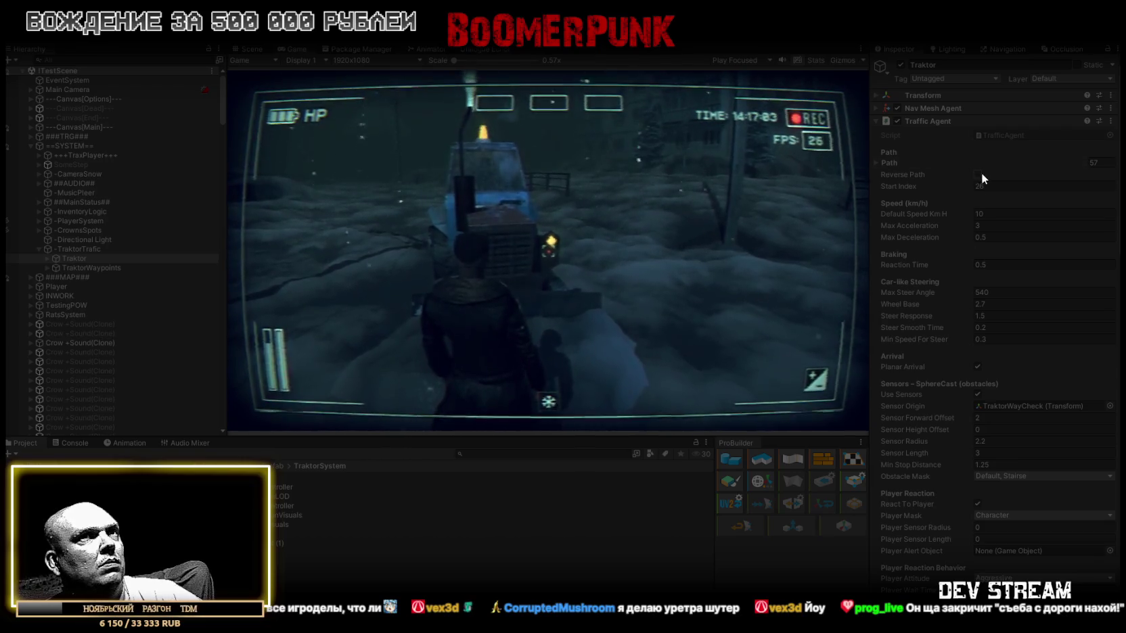
- Uncheck Driver In Vehicle, and toggle Driver Alive off and back on for the Traktor
{"action": "scroll", "coordinate": [971, 261], "scroll_direction": "down", "scroll_amount": 3}
{"action": "scroll", "coordinate": [974, 264], "scroll_direction": "down", "scroll_amount": 15}
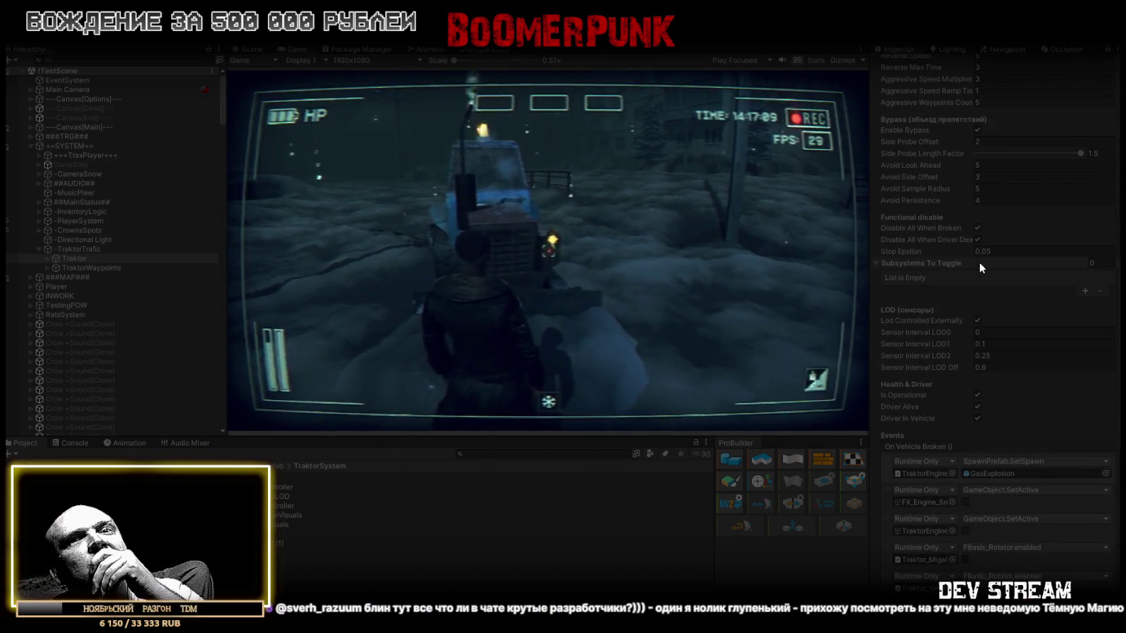
{"action": "scroll", "coordinate": [979, 262], "scroll_direction": "down", "scroll_amount": 1}
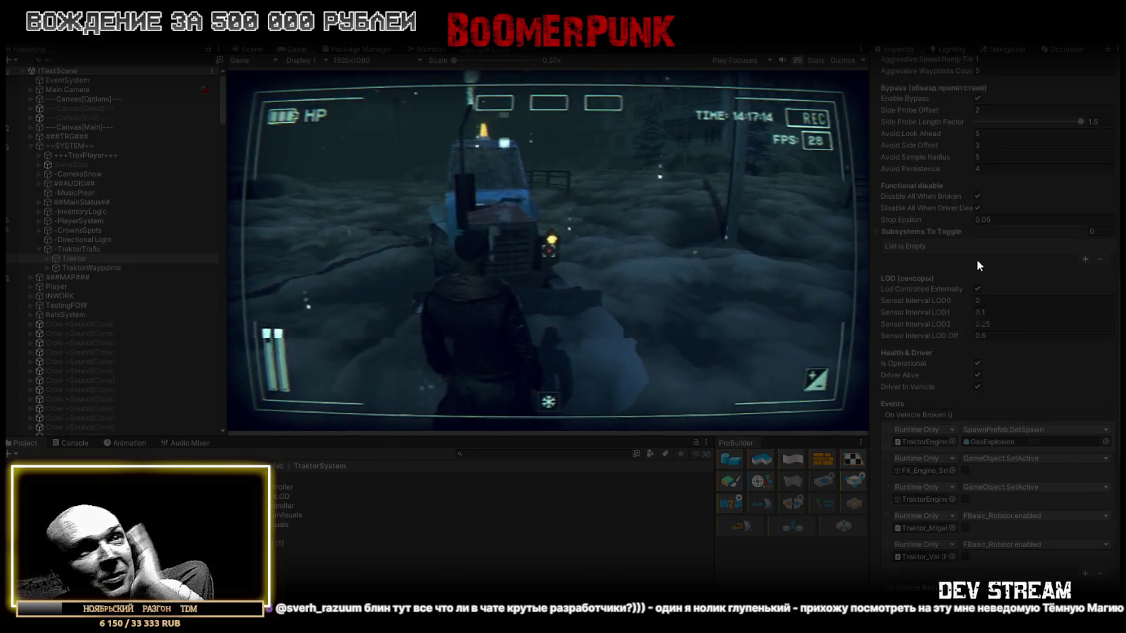
{"action": "scroll", "coordinate": [1003, 262], "scroll_direction": "down", "scroll_amount": 2}
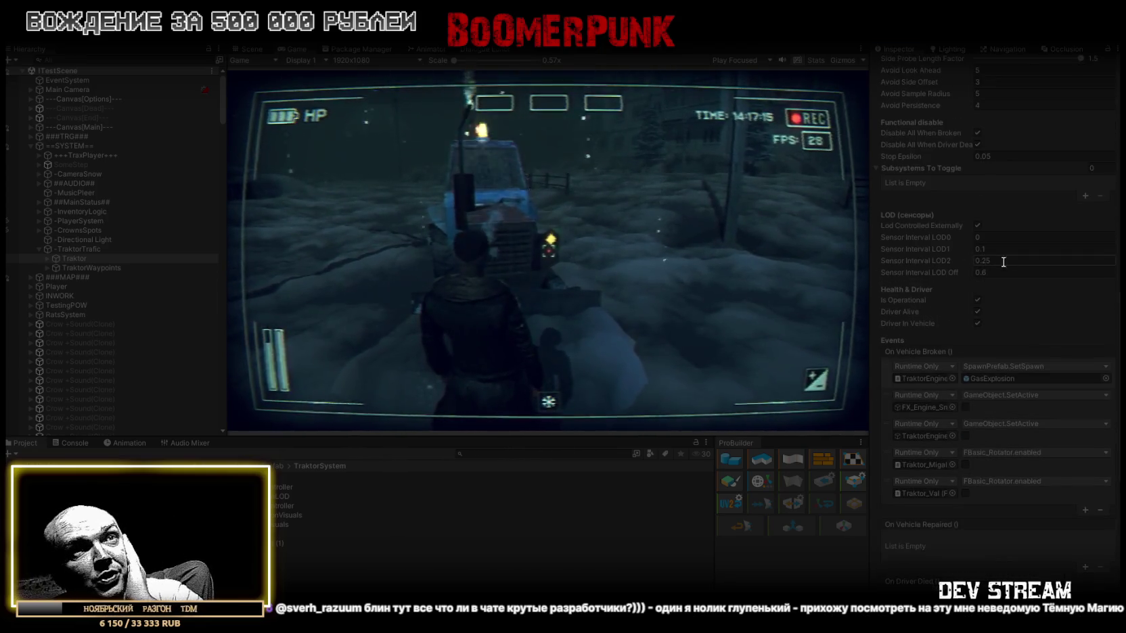
{"action": "left_click", "coordinate": [978, 324]}
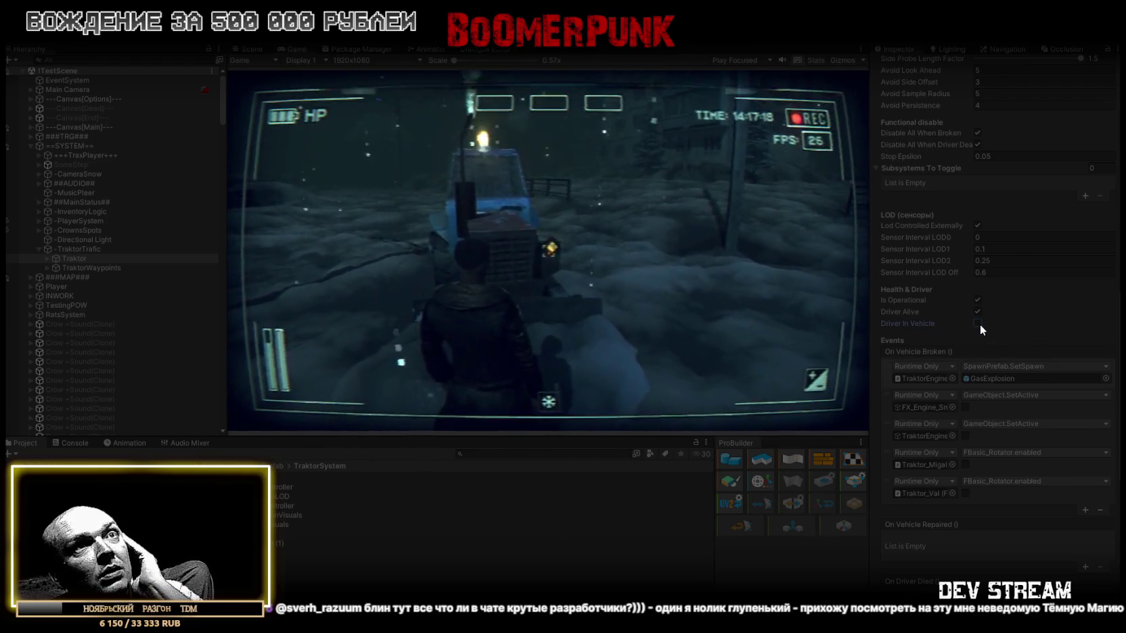
{"action": "left_click", "coordinate": [977, 313]}
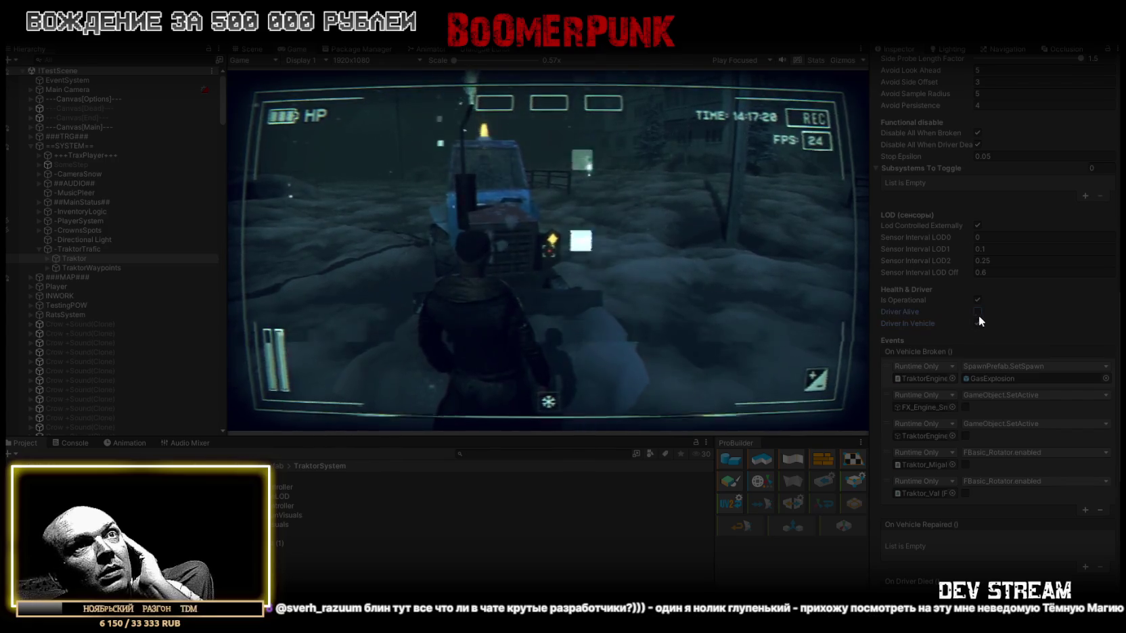
{"action": "left_click", "coordinate": [977, 312]}
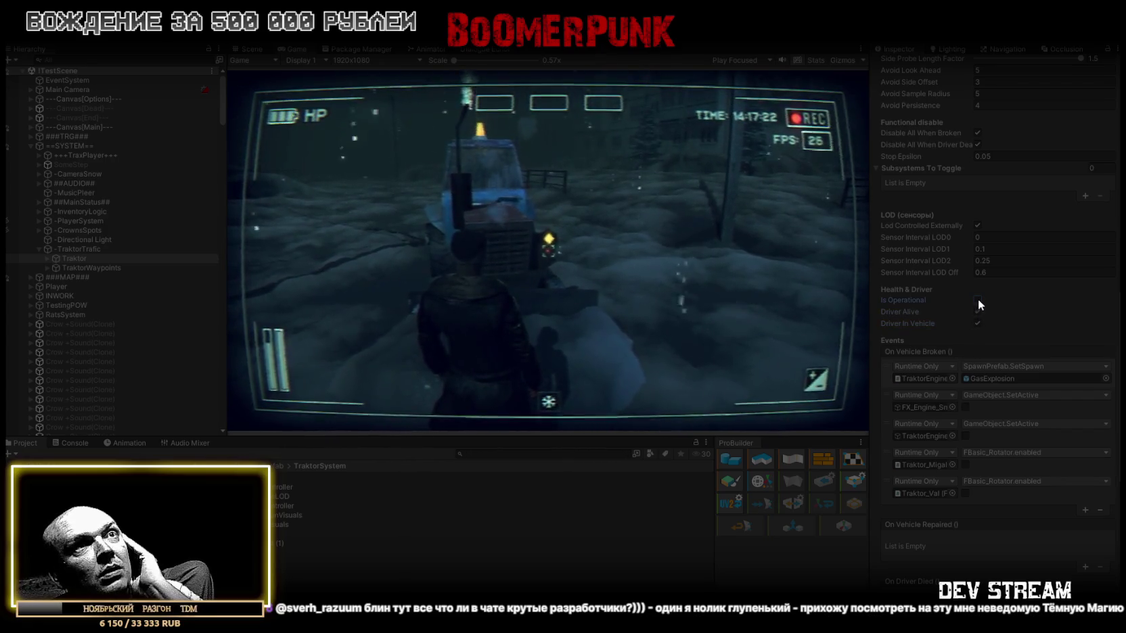
{"action": "scroll", "coordinate": [1016, 320], "scroll_direction": "down", "scroll_amount": 10}
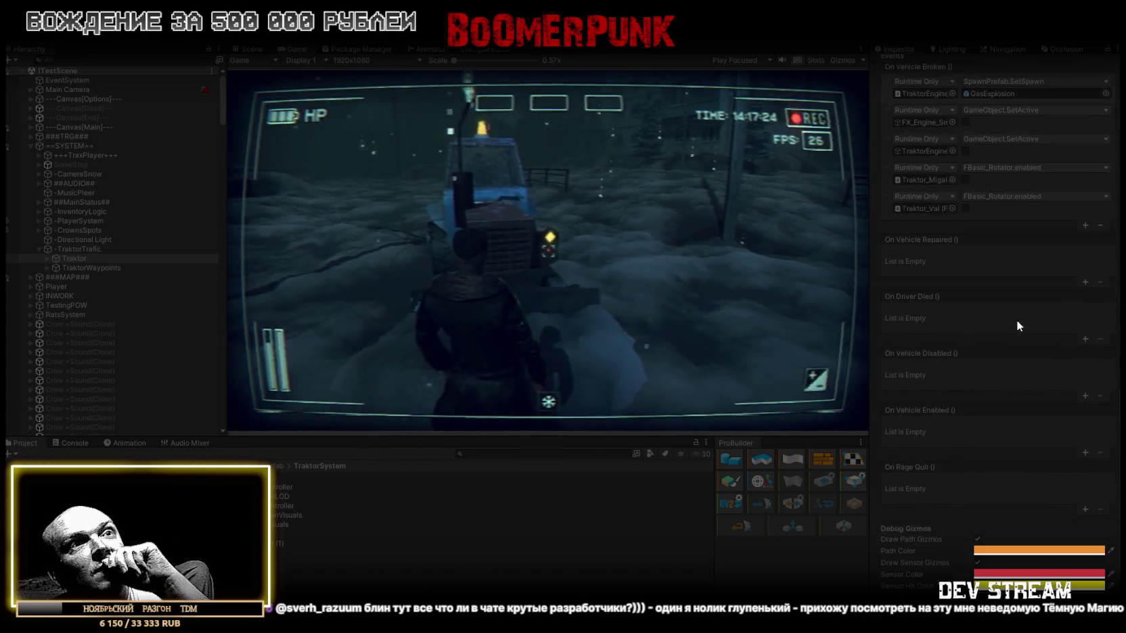
{"action": "scroll", "coordinate": [1016, 320], "scroll_direction": "up", "scroll_amount": 3}
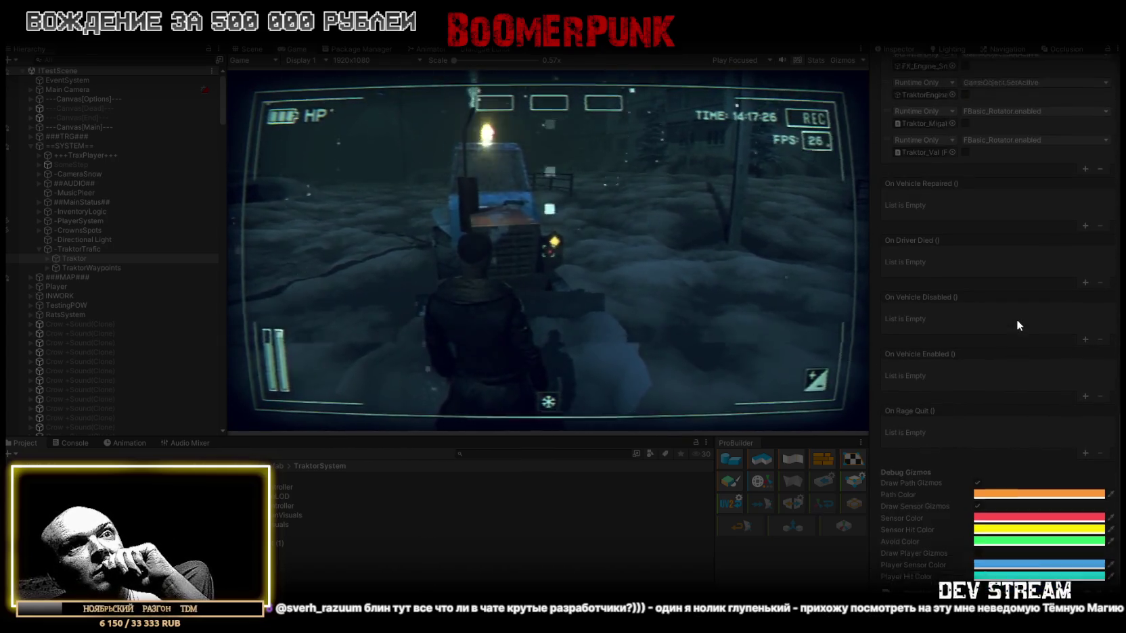
{"action": "scroll", "coordinate": [1016, 320], "scroll_direction": "down", "scroll_amount": 3}
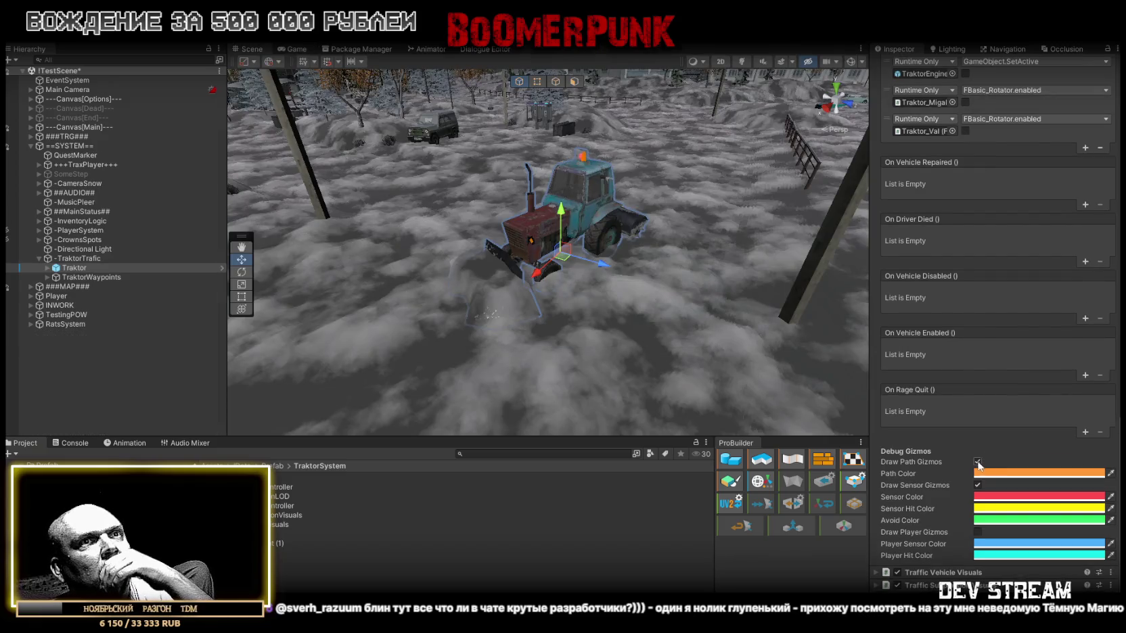
- Uncheck Draw Path Gizmos and Draw Sensor Gizmos on the Traktor's Traffic Agent
{"action": "left_click", "coordinate": [977, 461]}
{"action": "left_click", "coordinate": [978, 485]}
{"action": "scroll", "coordinate": [1056, 481], "scroll_direction": "up", "scroll_amount": 20}
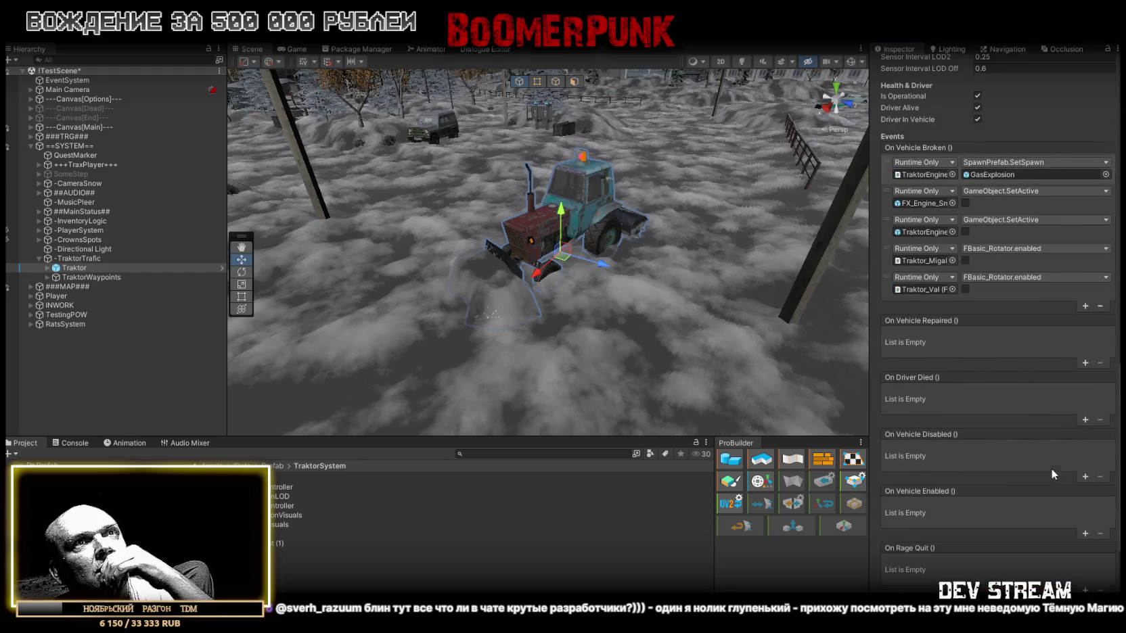
{"action": "scroll", "coordinate": [1052, 462], "scroll_direction": "up", "scroll_amount": 3}
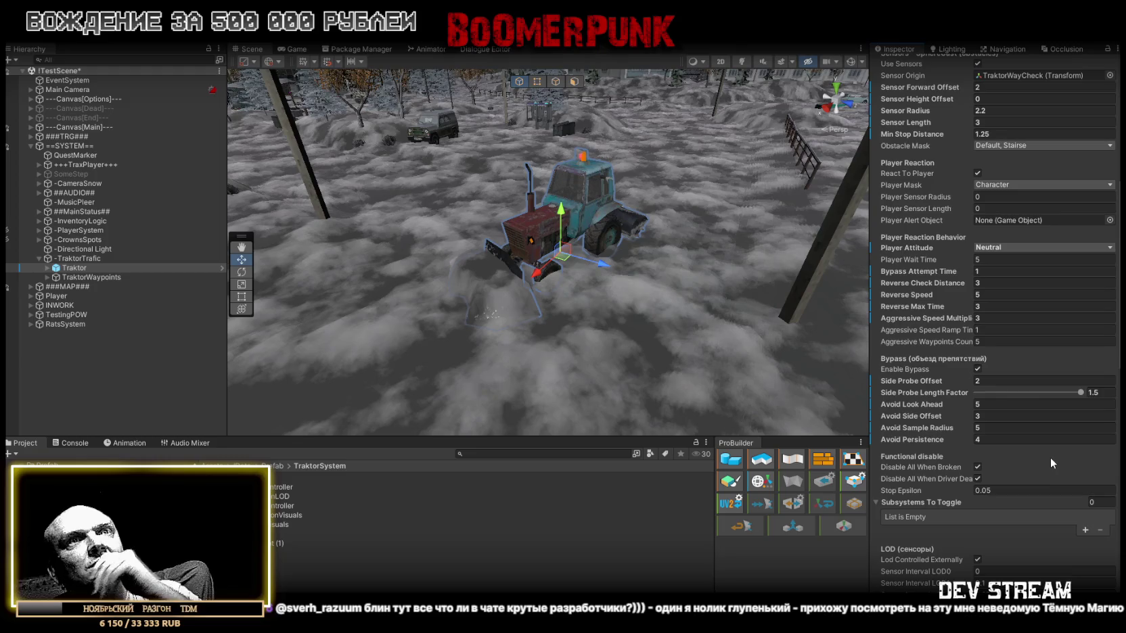
{"action": "scroll", "coordinate": [1069, 101], "scroll_direction": "up", "scroll_amount": 5}
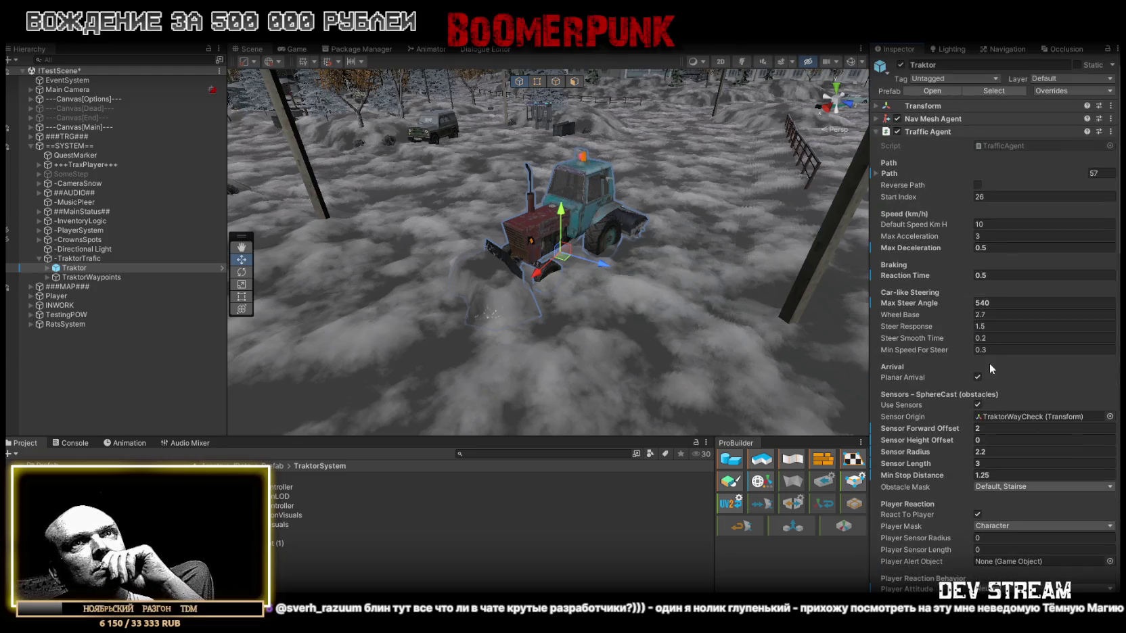
{"action": "left_click", "coordinate": [1081, 91]}
- Apply all of the Traktor's overrides to its prefab
{"action": "left_click", "coordinate": [1066, 300]}
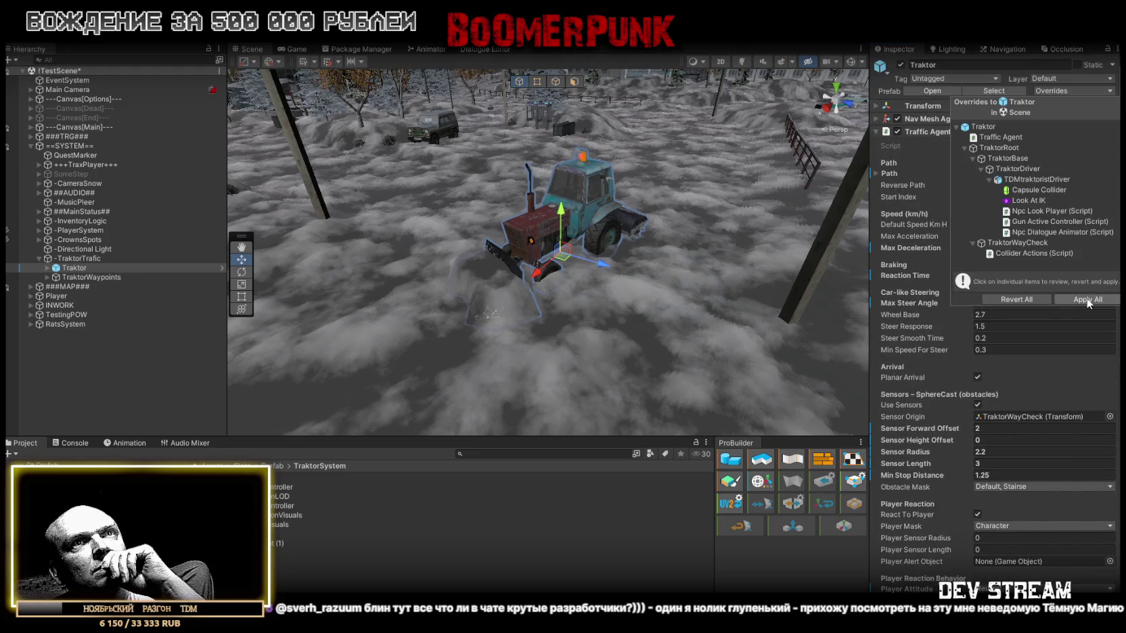
{"action": "scroll", "coordinate": [1059, 279], "scroll_direction": "down", "scroll_amount": 5}
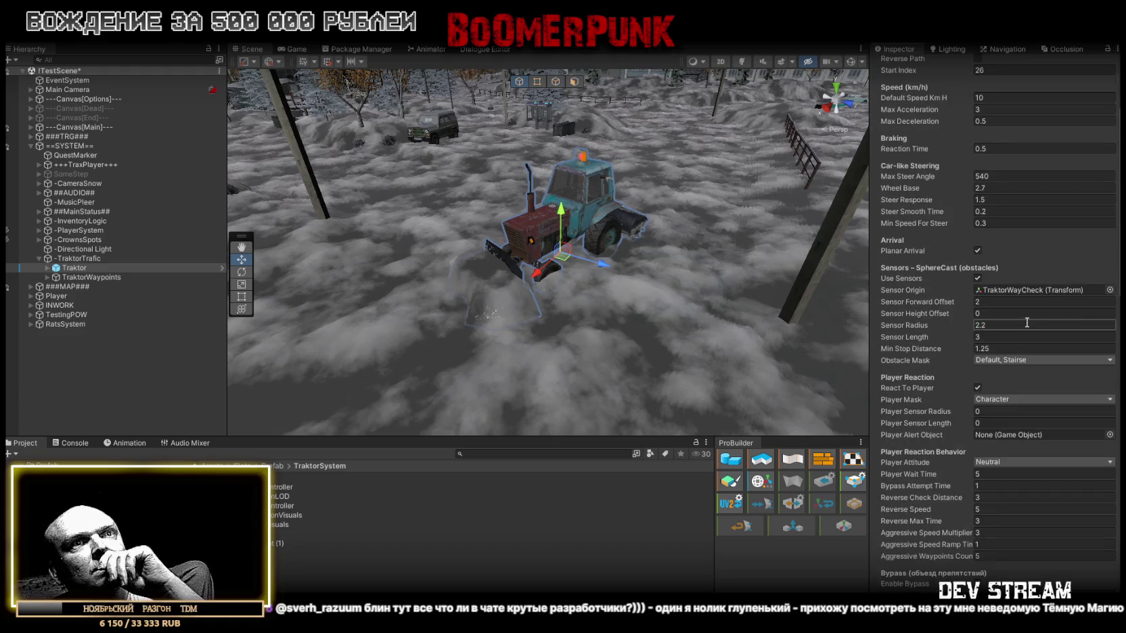
{"action": "scroll", "coordinate": [1029, 328], "scroll_direction": "down", "scroll_amount": 2}
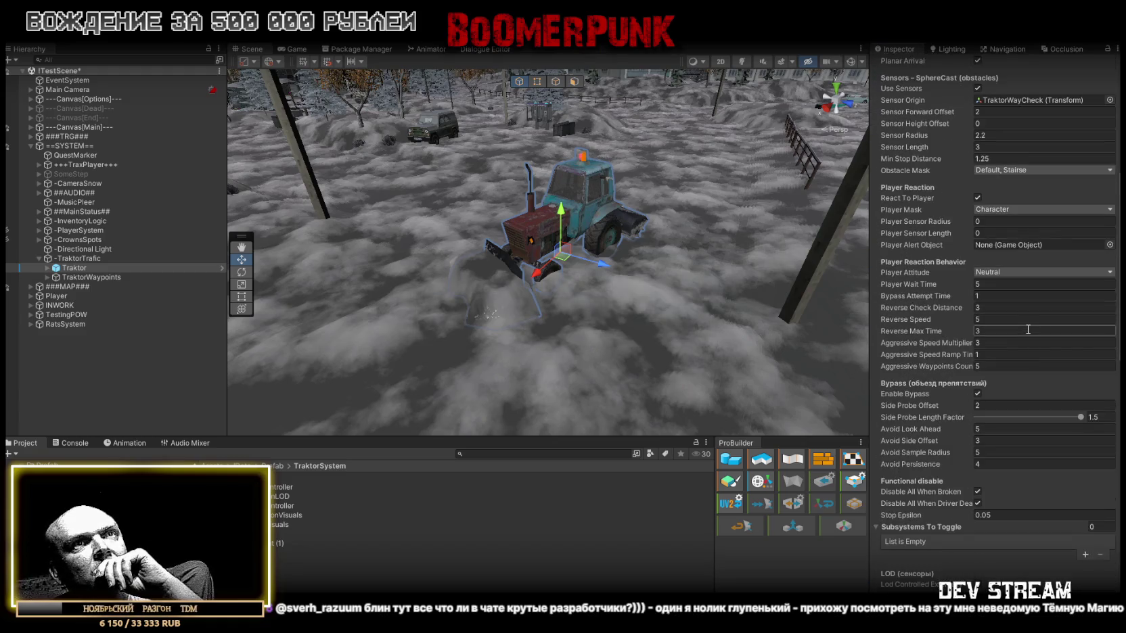
{"action": "scroll", "coordinate": [1028, 328], "scroll_direction": "down", "scroll_amount": 1}
{"action": "scroll", "coordinate": [1028, 328], "scroll_direction": "down", "scroll_amount": 2}
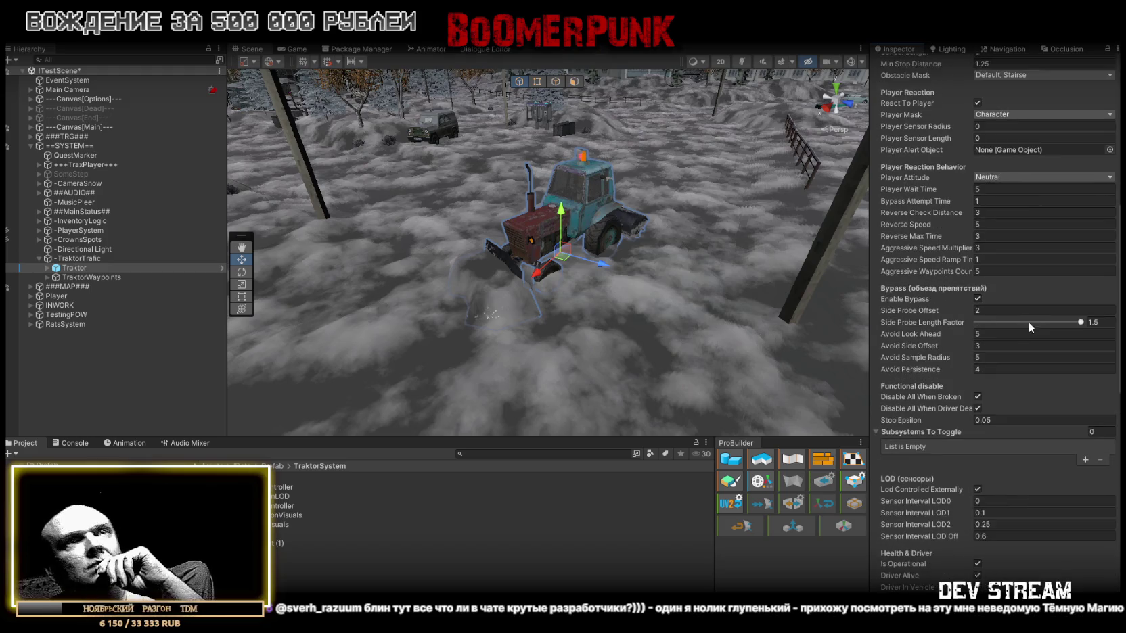
- Set Avoid Look Ahead and Avoid Sample Radius to 4
{"action": "left_click", "coordinate": [1094, 323]}
{"action": "type", "text": "4"}
{"action": "left_click", "coordinate": [988, 358]}
{"action": "type", "text": "4"}
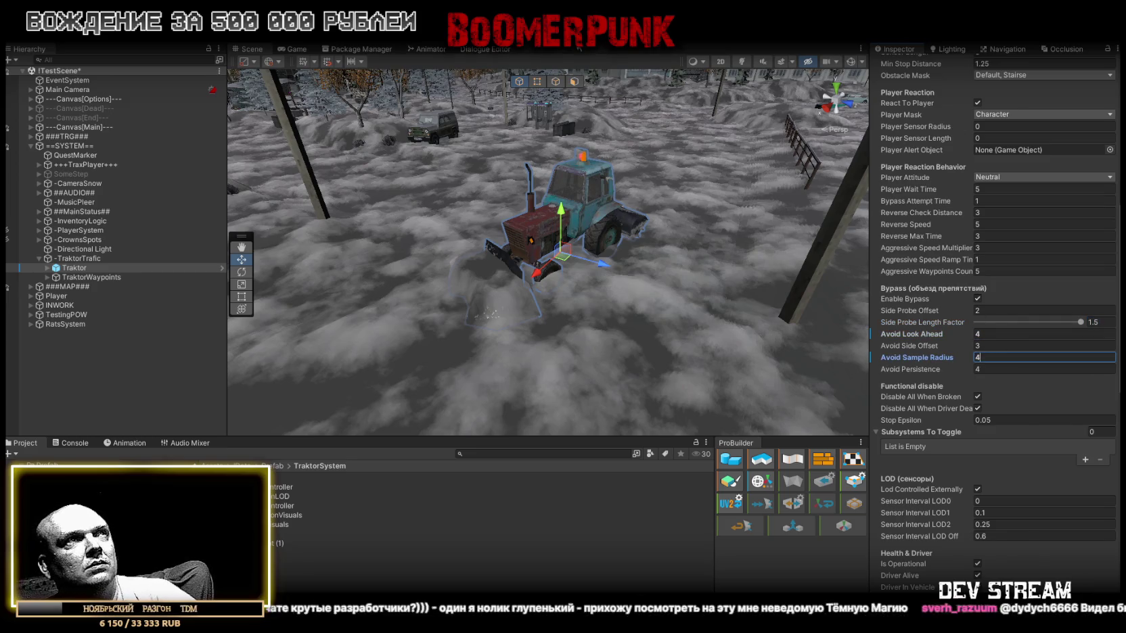
{"action": "left_click_drag", "start_coordinate": [304, 46], "coordinate": [551, 48]}
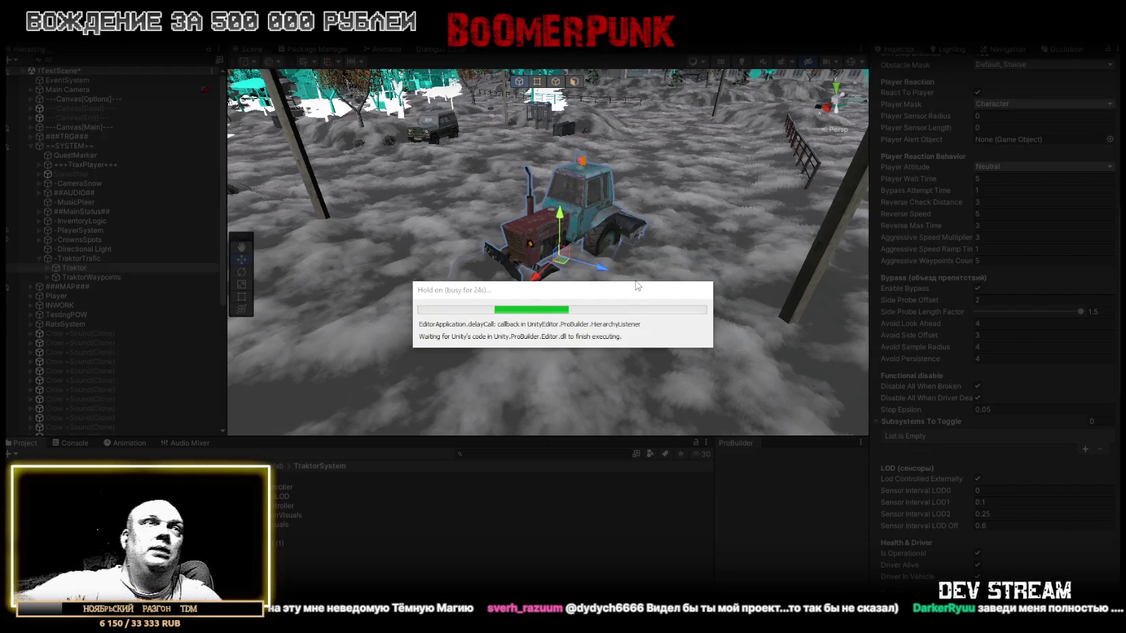
- Wait for Play mode to finish loading with the Traktor in the snowy scene
{"action": "scroll", "coordinate": [628, 295], "scroll_direction": "up", "scroll_amount": 5}
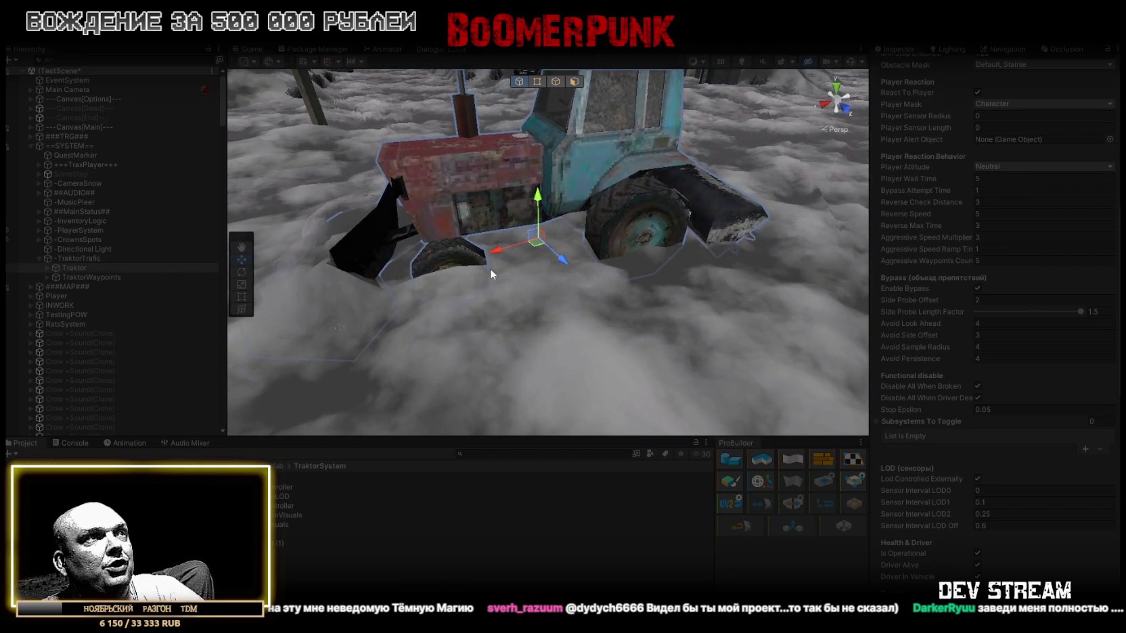
{"action": "left_click_drag", "start_coordinate": [490, 273], "coordinate": [596, 257]}
{"action": "scroll", "coordinate": [538, 274], "scroll_direction": "down", "scroll_amount": 5}
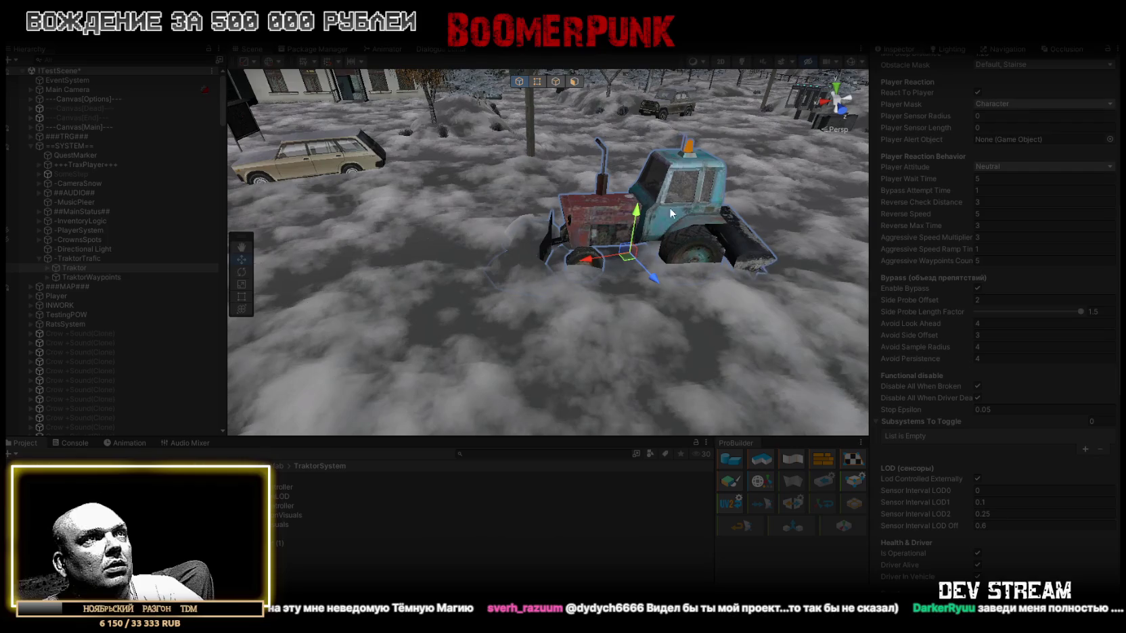
{"action": "scroll", "coordinate": [611, 252], "scroll_direction": "up", "scroll_amount": 10}
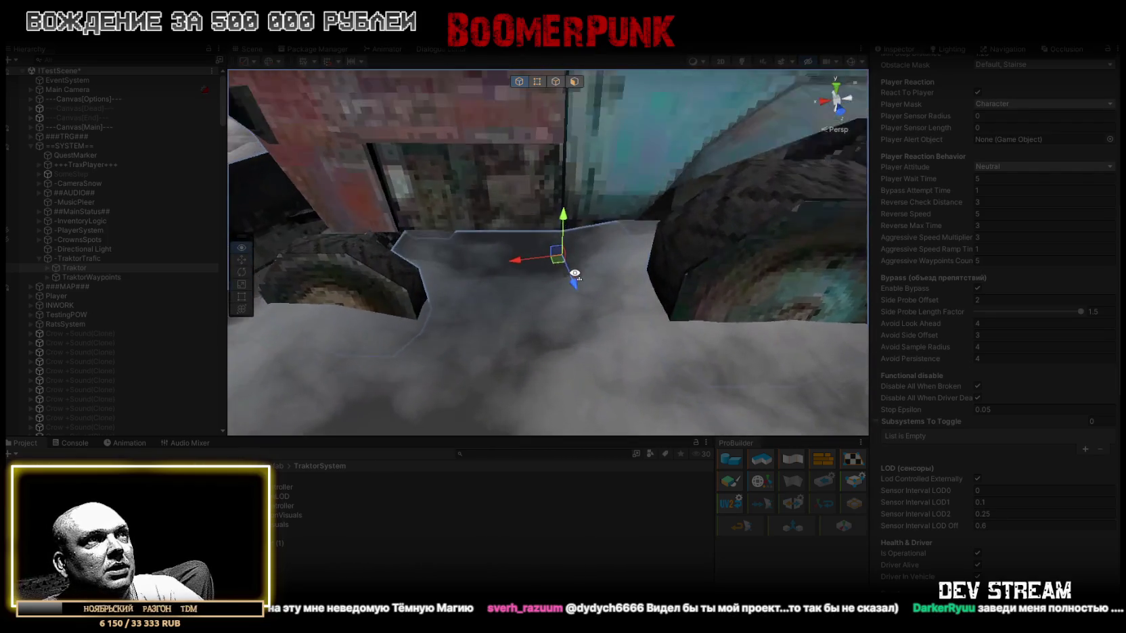
{"action": "left_click_drag", "start_coordinate": [575, 273], "coordinate": [568, 300]}
{"action": "scroll", "coordinate": [568, 299], "scroll_direction": "down", "scroll_amount": 10}
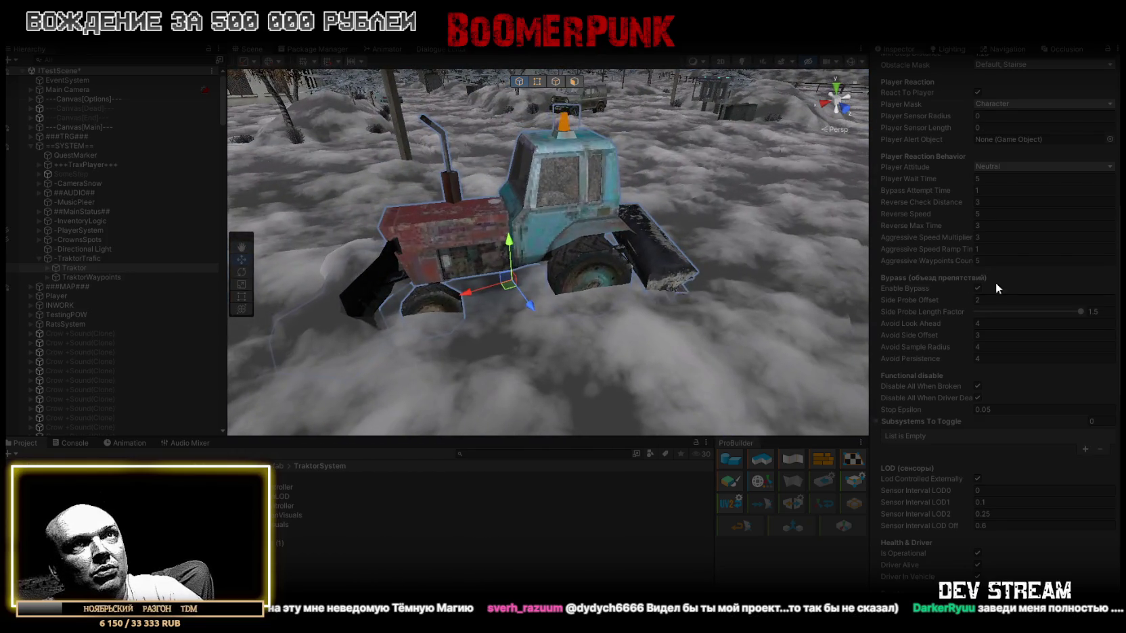
{"action": "scroll", "coordinate": [1002, 271], "scroll_direction": "up", "scroll_amount": 4}
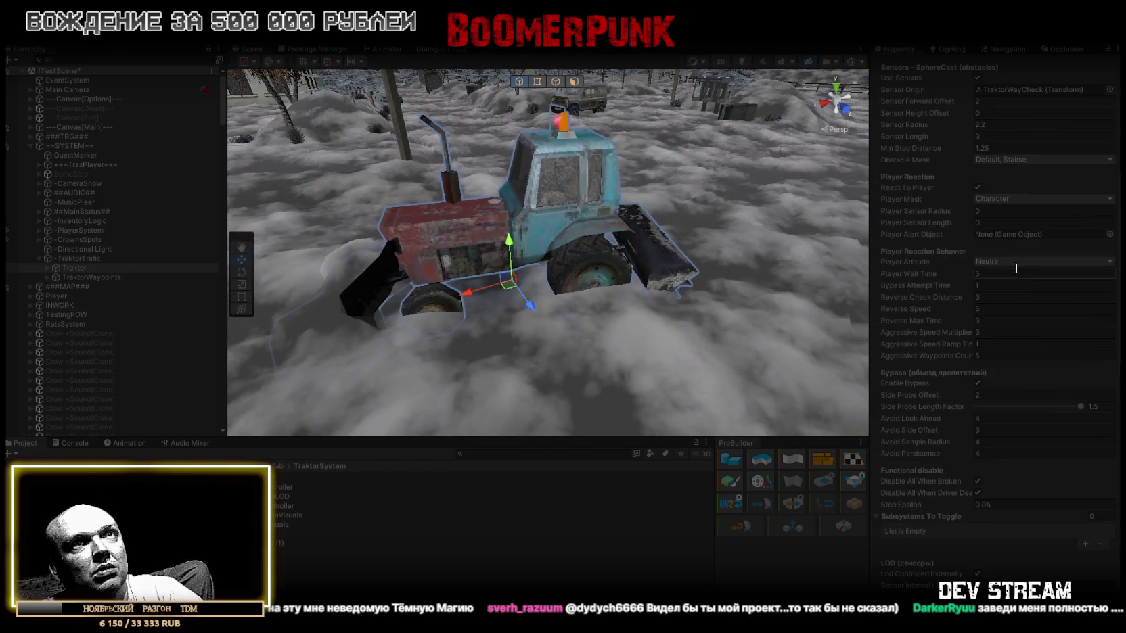
{"action": "scroll", "coordinate": [1015, 237], "scroll_direction": "up", "scroll_amount": 4}
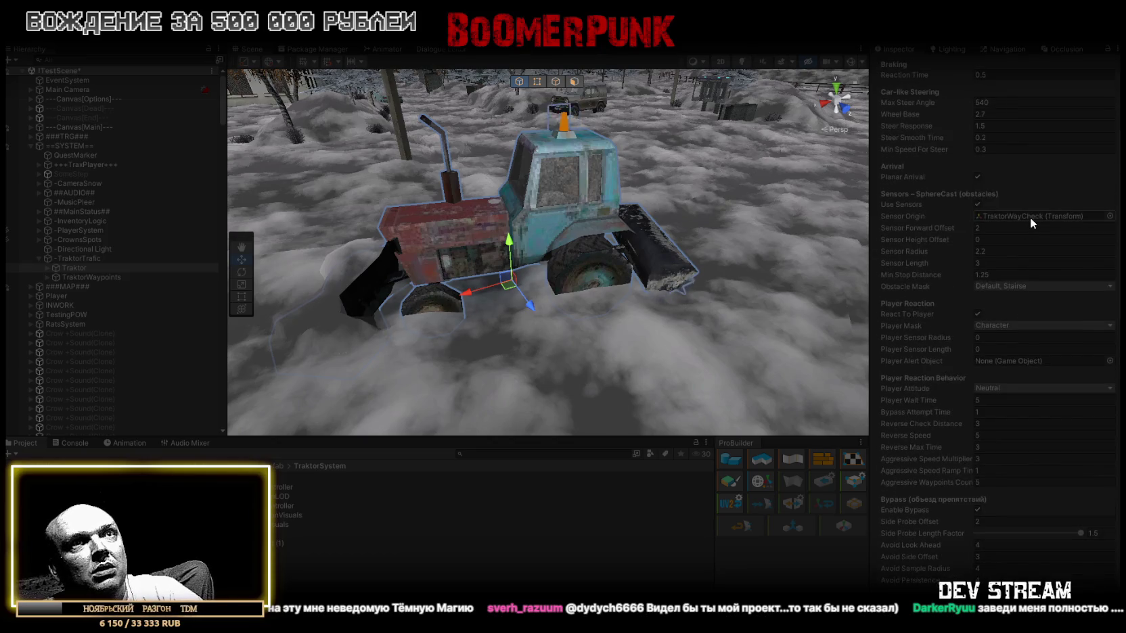
{"action": "left_click", "coordinate": [994, 238]}
- Set Sensor Height Offset to 1 and orbit the view to watch the tractor drive
{"action": "type", "text": "1"}
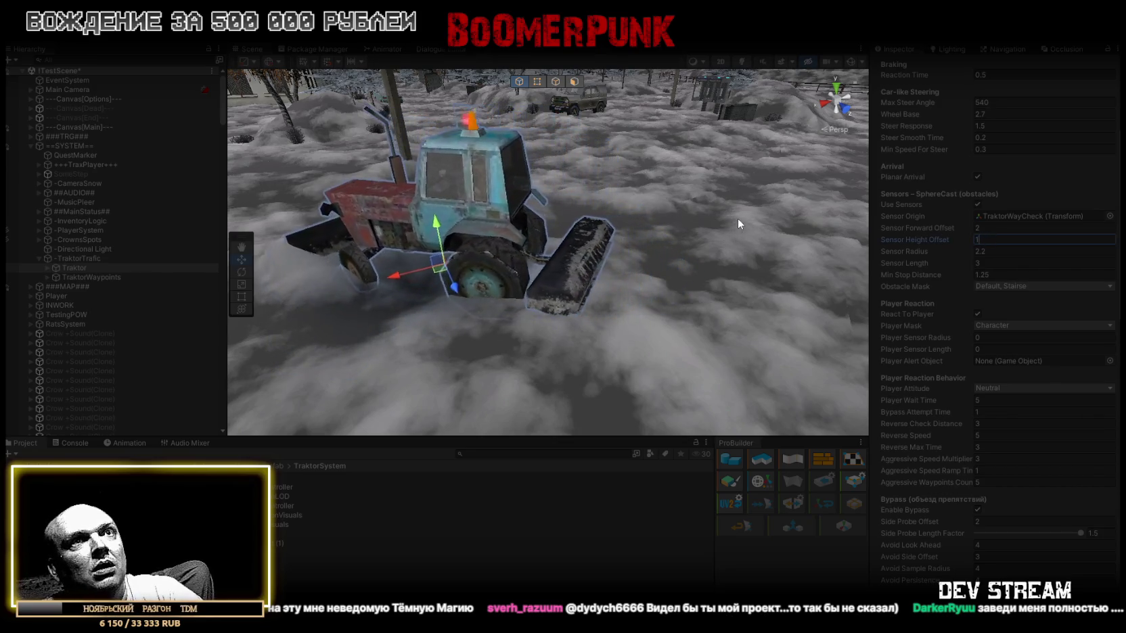
{"action": "left_click_drag", "start_coordinate": [554, 223], "coordinate": [460, 213]}
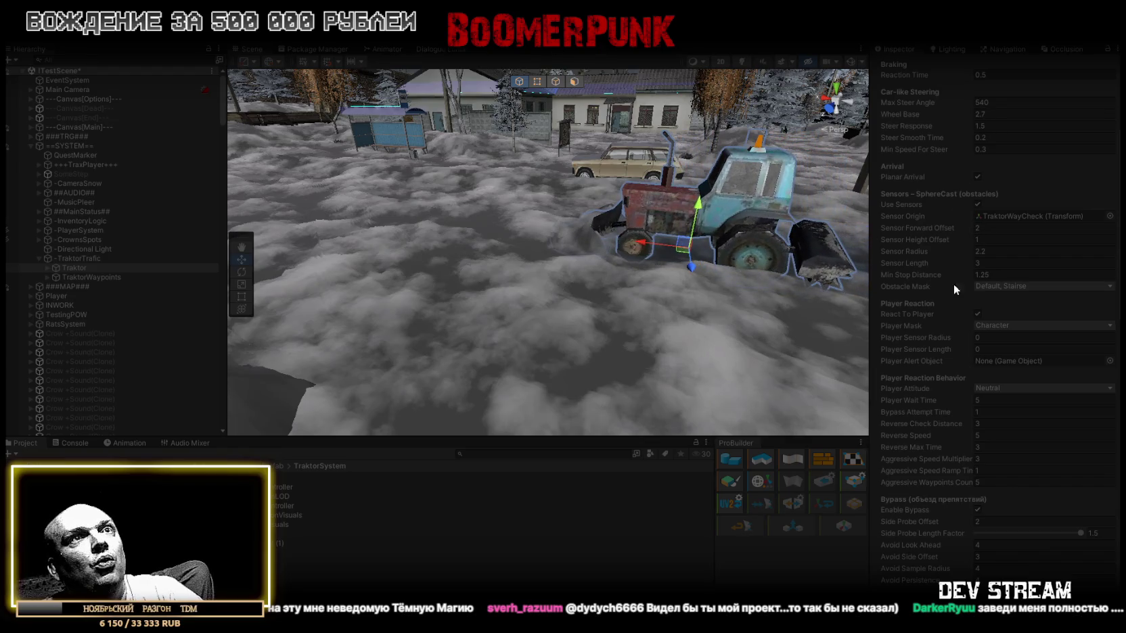
{"action": "left_click", "coordinate": [999, 229]}
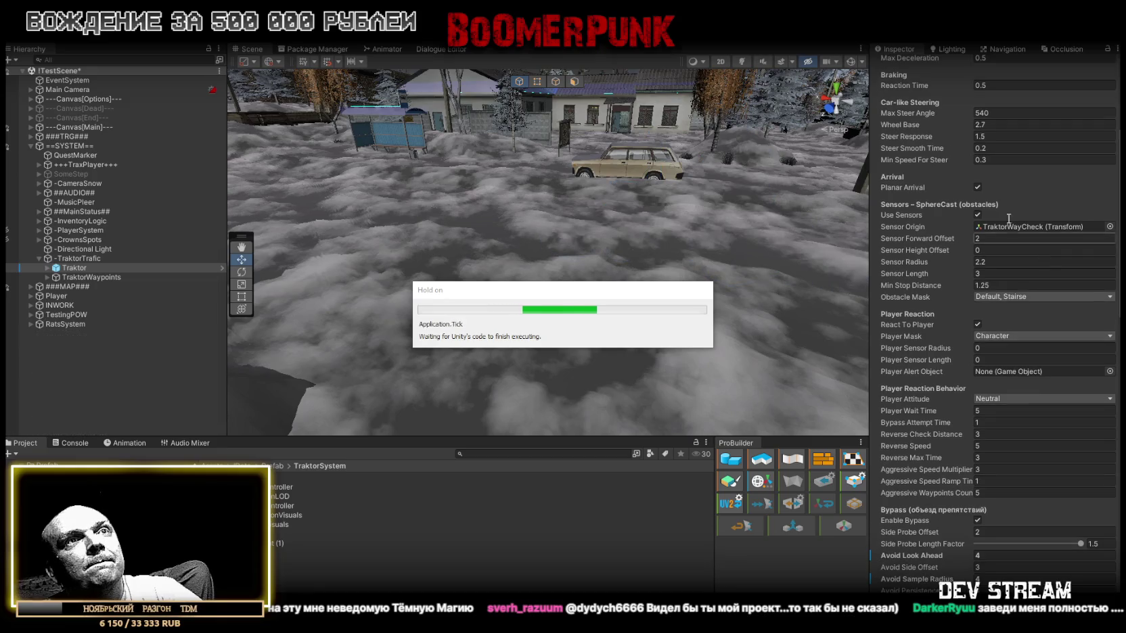
- Set the Traktor's Sensor Height Offset to 1.5
{"action": "left_click", "coordinate": [988, 250]}
{"action": "type", "text": "1"}
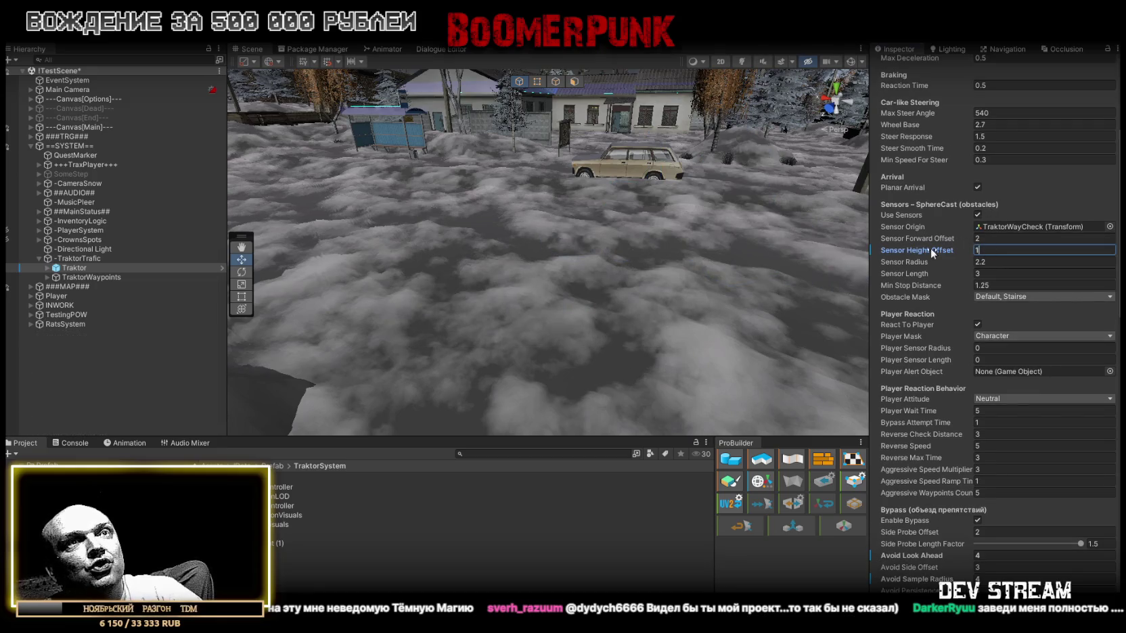
{"action": "key", "text": "Return"}
{"action": "scroll", "coordinate": [998, 428], "scroll_direction": "down", "scroll_amount": 3}
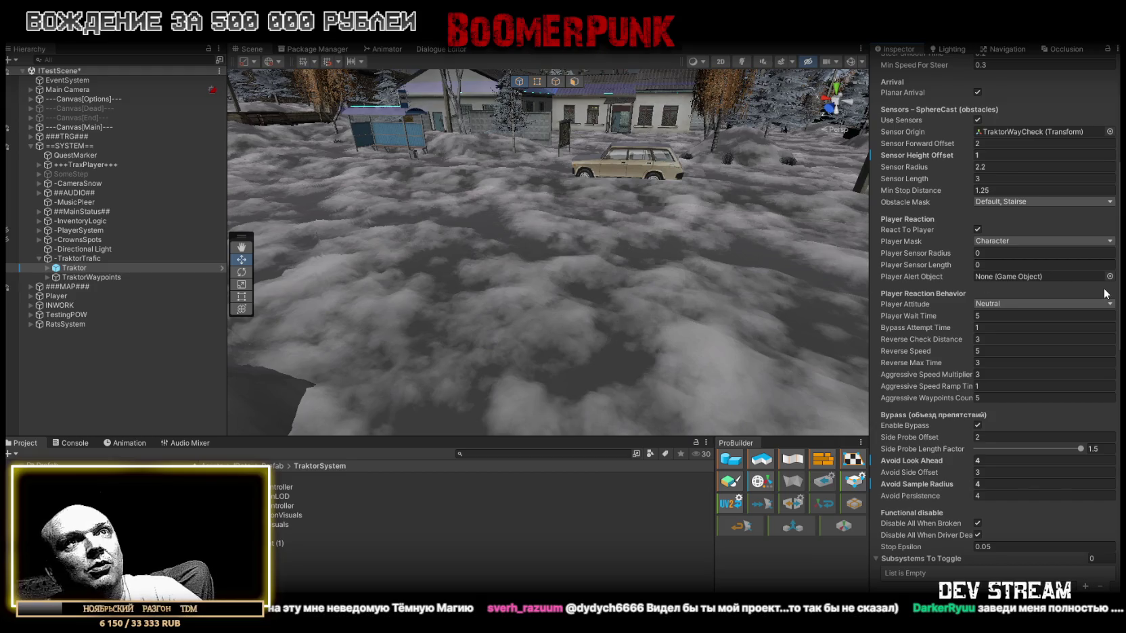
{"action": "scroll", "coordinate": [1030, 322], "scroll_direction": "down", "scroll_amount": 3}
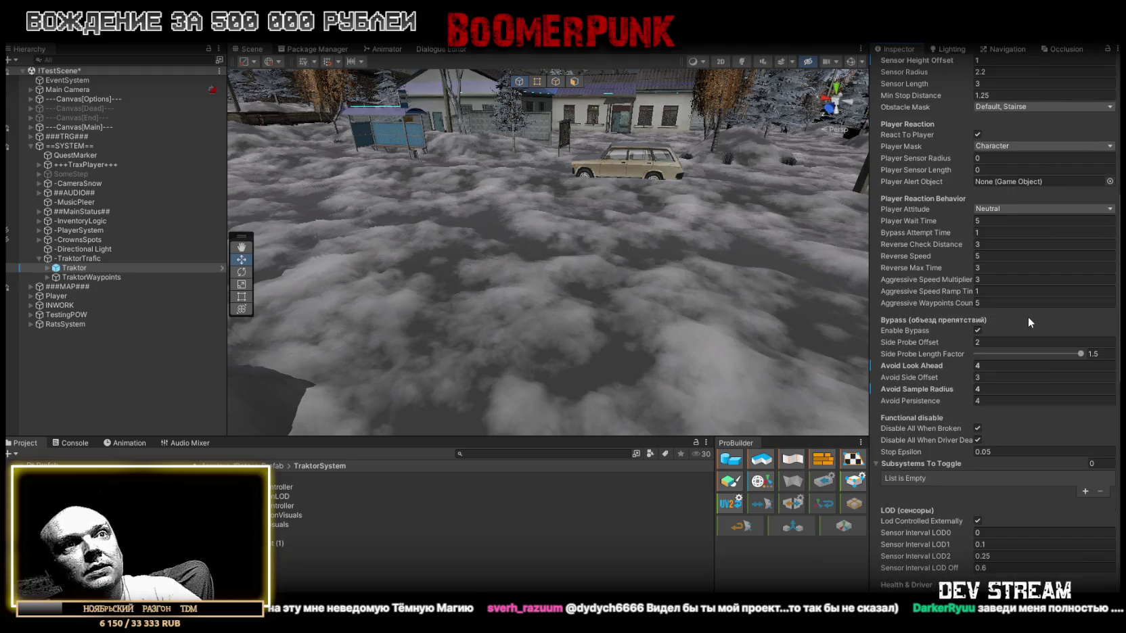
{"action": "scroll", "coordinate": [1027, 315], "scroll_direction": "up", "scroll_amount": 10}
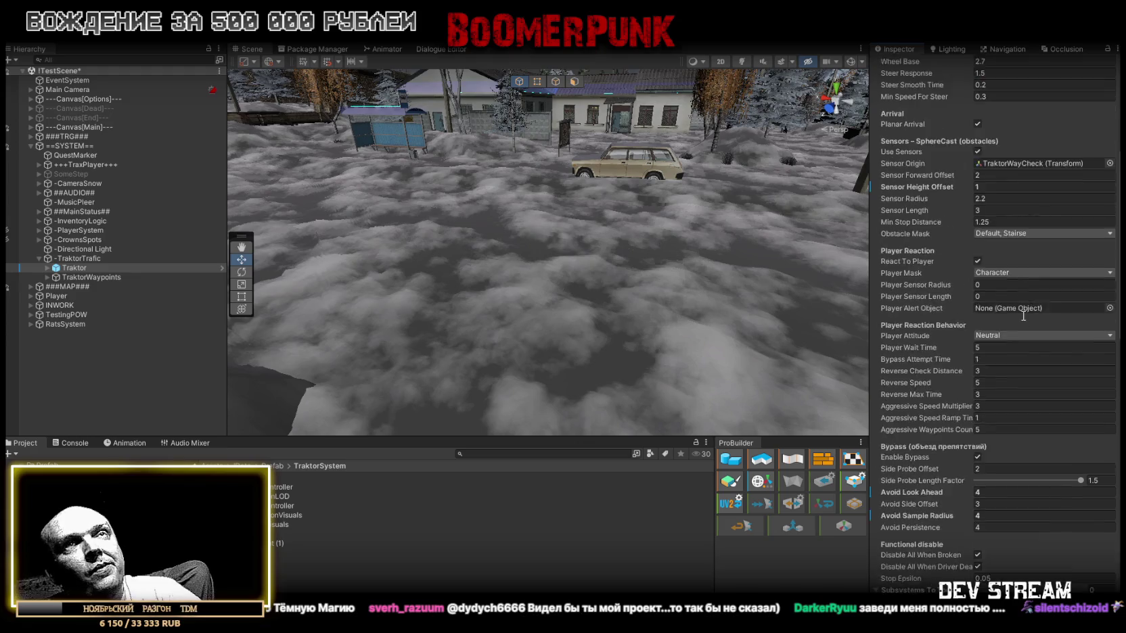
{"action": "scroll", "coordinate": [1016, 321], "scroll_direction": "up", "scroll_amount": 1}
{"action": "type", "text": ".5"}
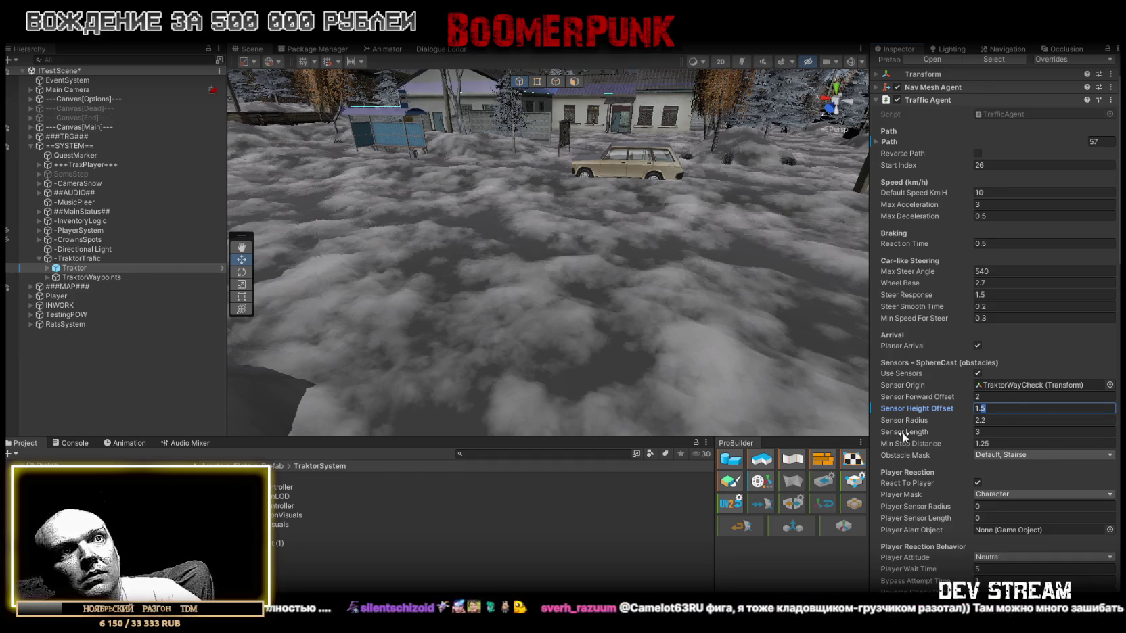
- Set the Traktor's Sensor Length to 4
{"action": "mouse_move", "coordinate": [902, 437]}
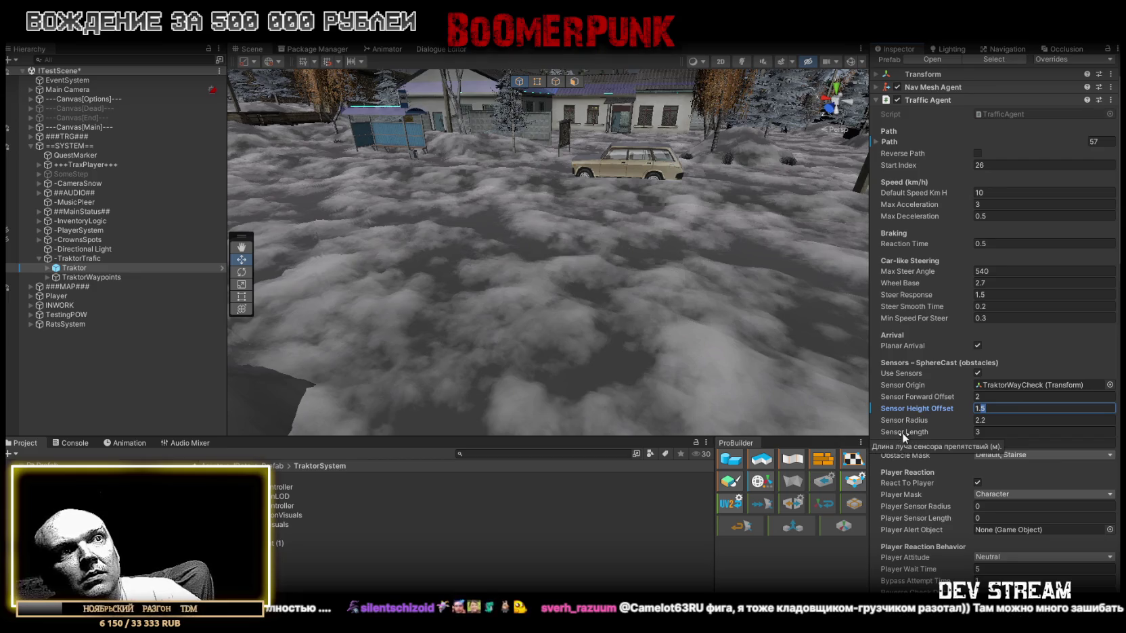
{"action": "left_click", "coordinate": [988, 431]}
{"action": "type", "text": "4"}
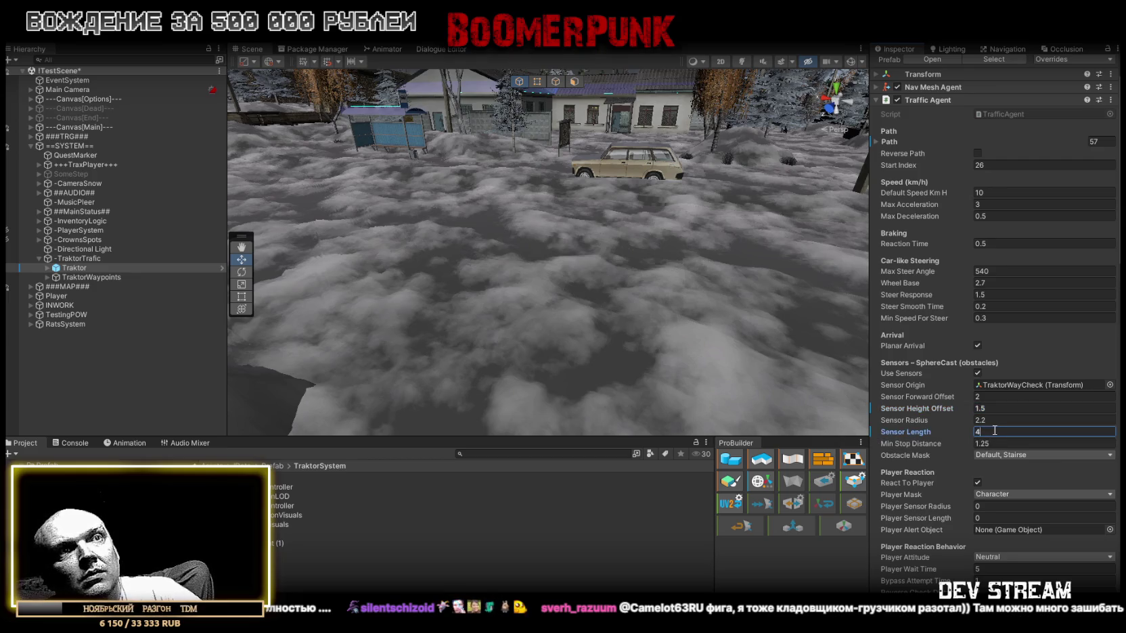
{"action": "key", "text": "Return"}
{"action": "scroll", "coordinate": [995, 431], "scroll_direction": "down", "scroll_amount": 5}
{"action": "scroll", "coordinate": [996, 439], "scroll_direction": "up", "scroll_amount": 6}
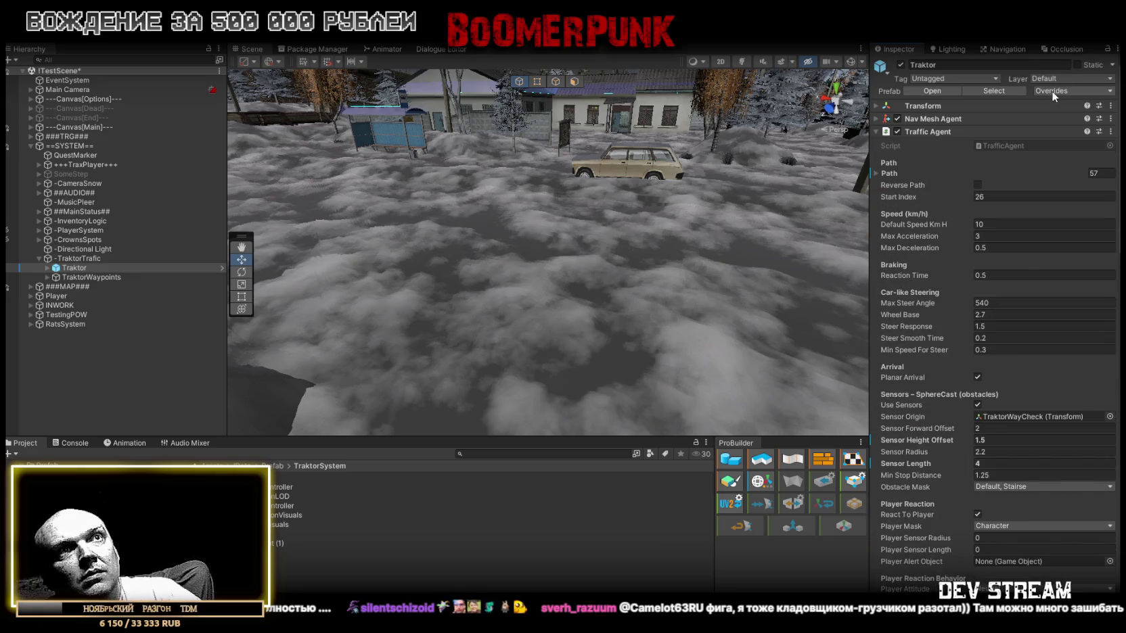
- Raise Avoid Look Ahead and Avoid Sample Radius to 5
{"action": "scroll", "coordinate": [961, 460], "scroll_direction": "down", "scroll_amount": 10}
{"action": "left_click", "coordinate": [1049, 302]}
{"action": "type", "text": "5"}
{"action": "left_click", "coordinate": [1049, 325]}
{"action": "type", "text": "5"}
{"action": "scroll", "coordinate": [1063, 216], "scroll_direction": "up", "scroll_amount": 10}
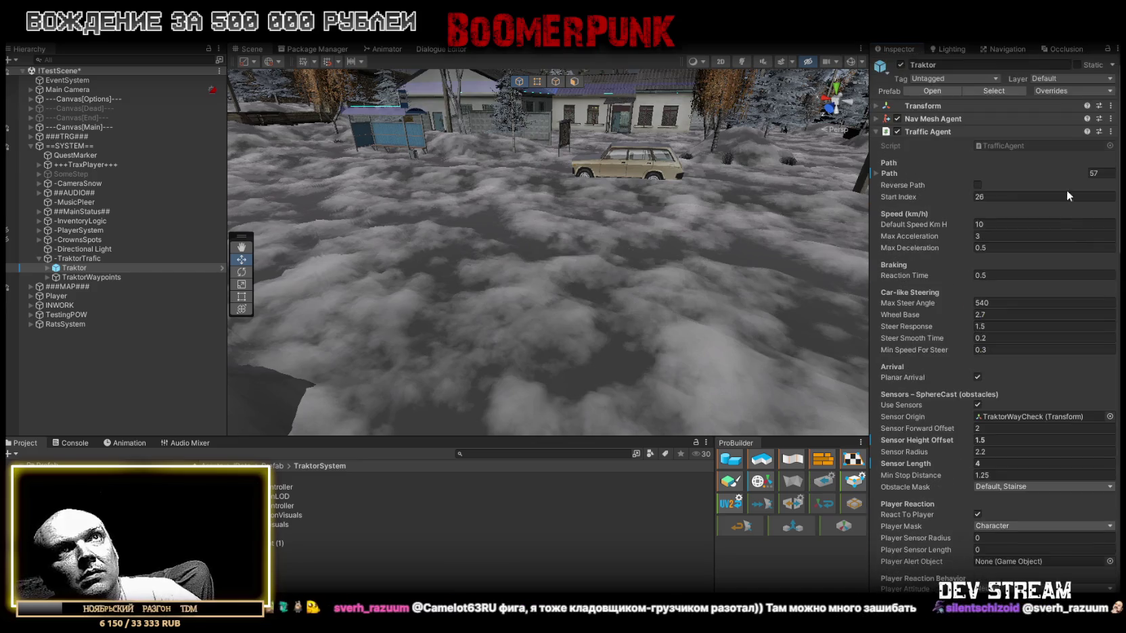
- Apply all of the Traktor's overrides to its prefab
{"action": "left_click", "coordinate": [1074, 89]}
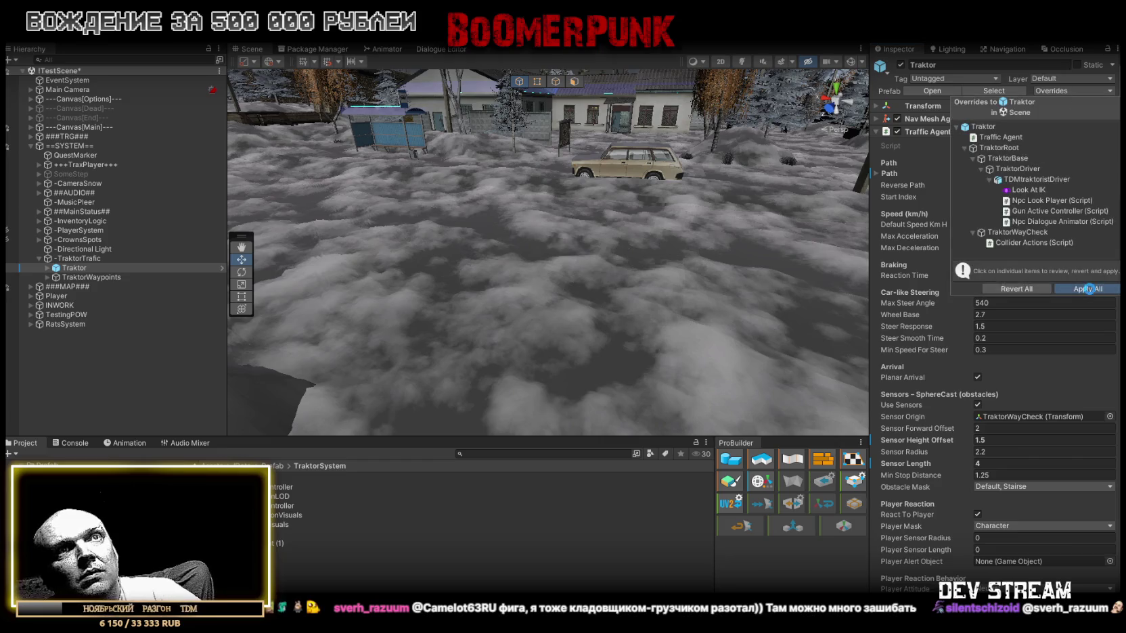
{"action": "left_click", "coordinate": [1087, 289]}
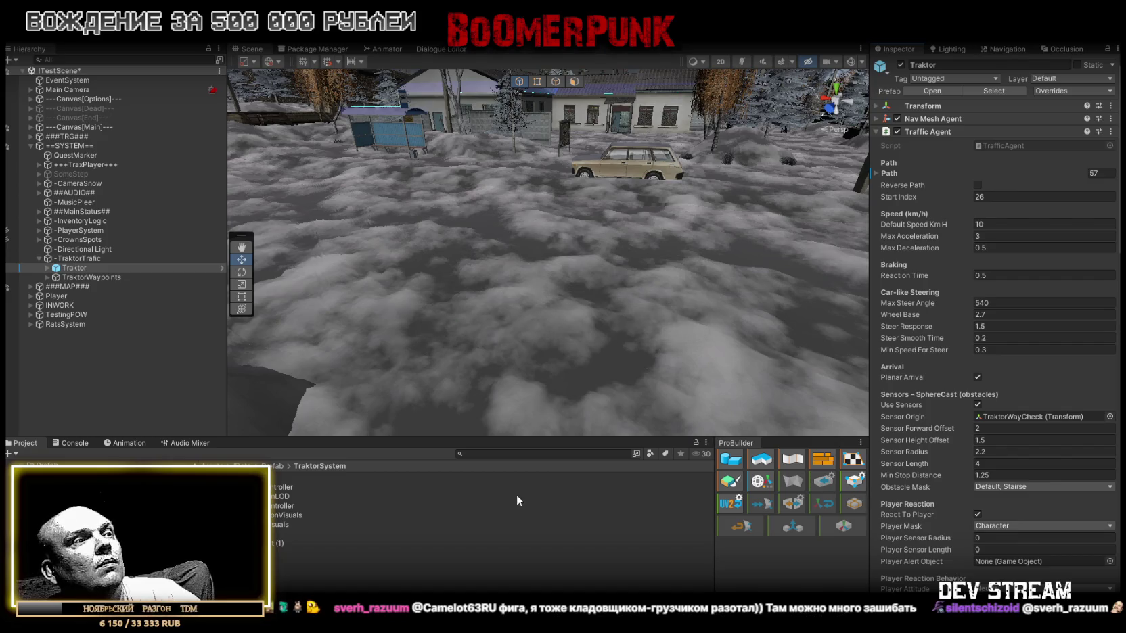
{"action": "key", "text": "ctrl+p"}
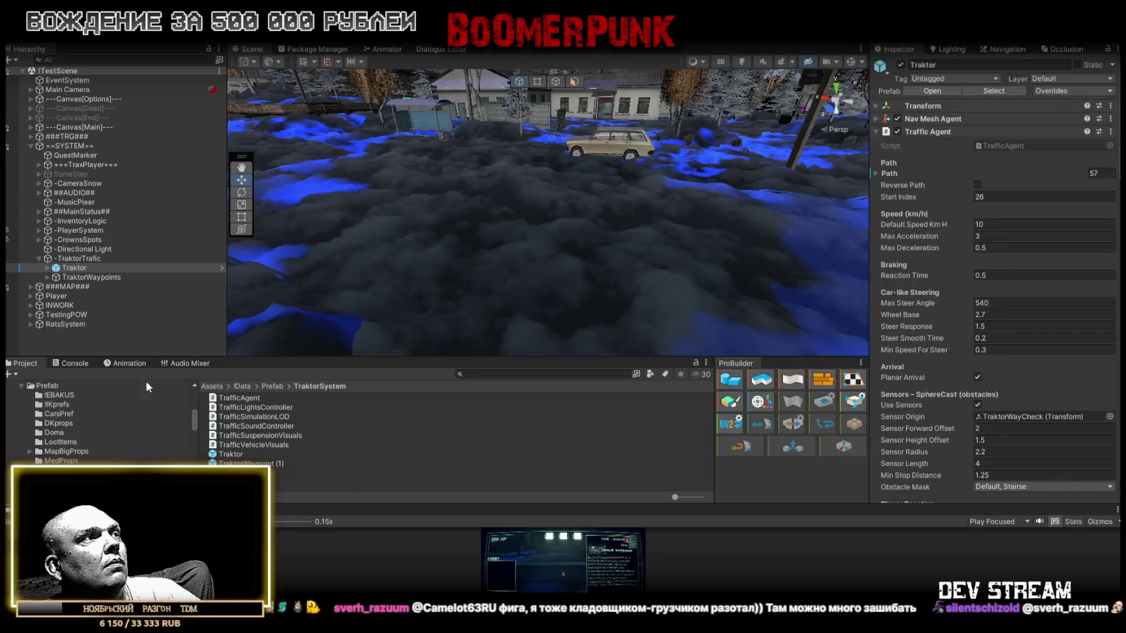
- Dock the Game view beside the Scene view and focus the running game
{"action": "mouse_move", "coordinate": [27, 509]}
{"action": "left_mouse_down"}
{"action": "mouse_move", "coordinate": [190, 54]}
{"action": "mouse_move", "coordinate": [286, 55]}
{"action": "left_mouse_up"}
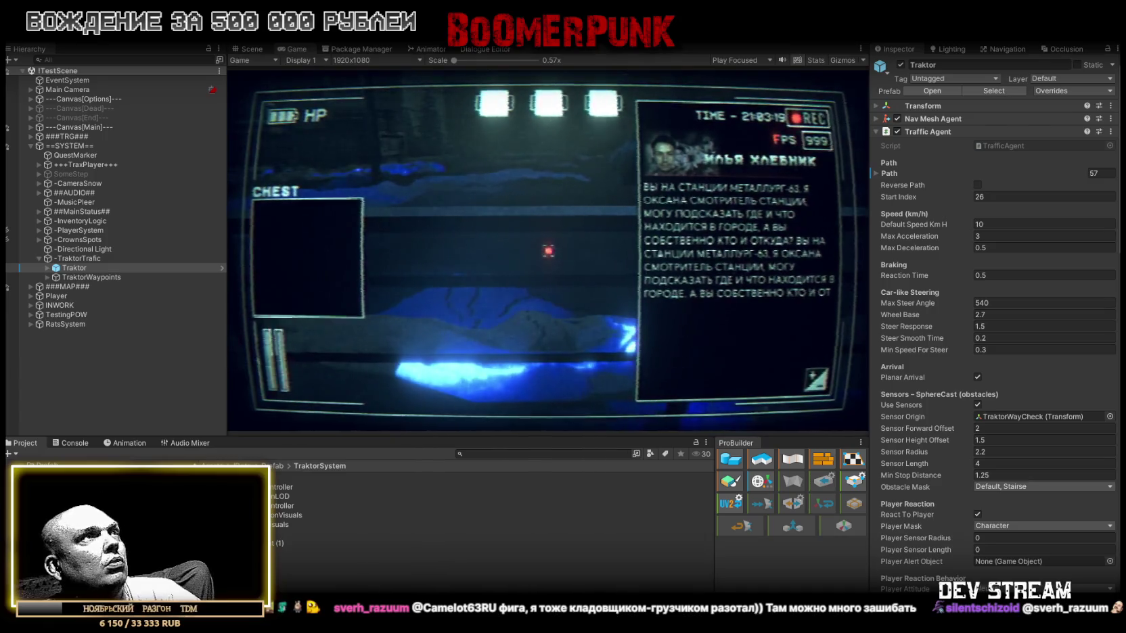
{"action": "left_click", "coordinate": [586, 278]}
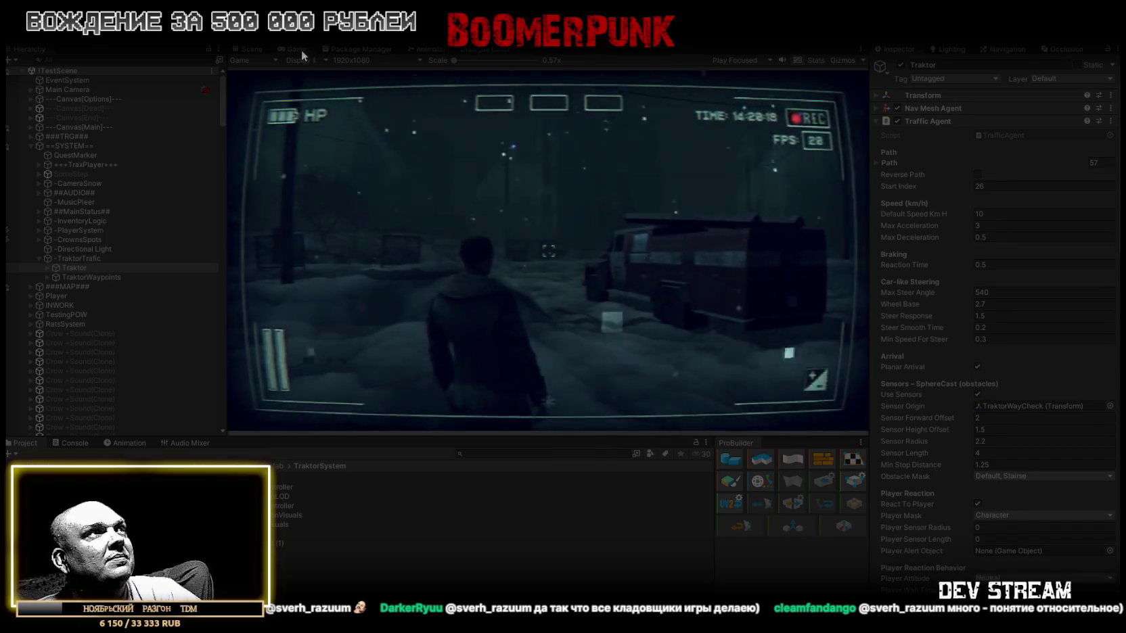
- Maximize the Game view and walk the character past the fire truck toward the garages
{"action": "double_click", "coordinate": [297, 49]}
{"action": "key", "text": "w"}
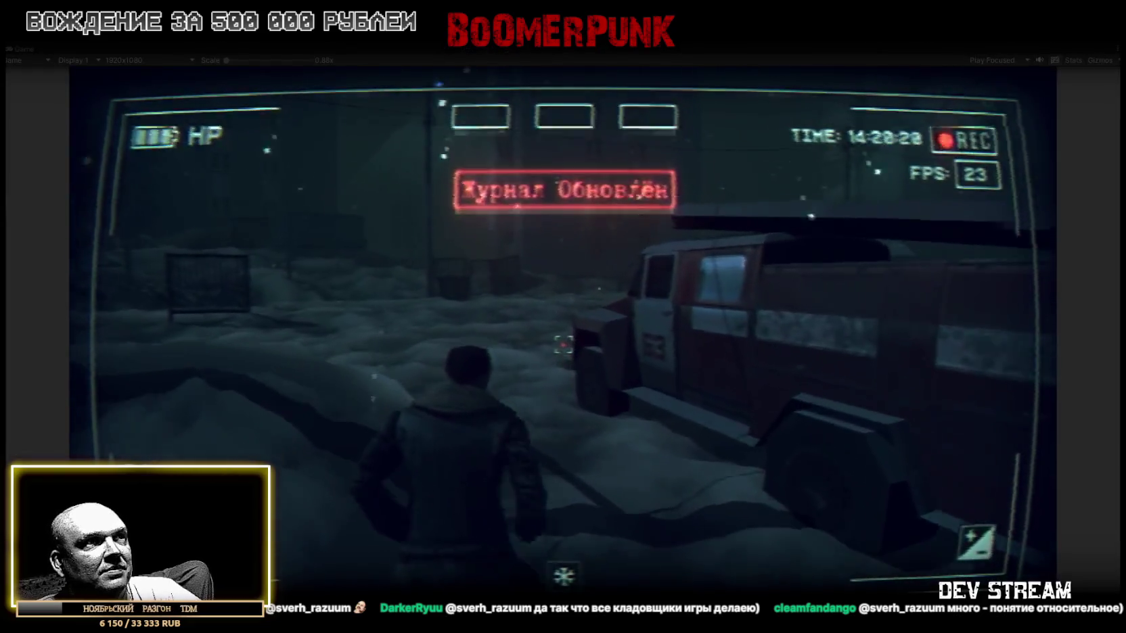
{"action": "key", "text": "w"}
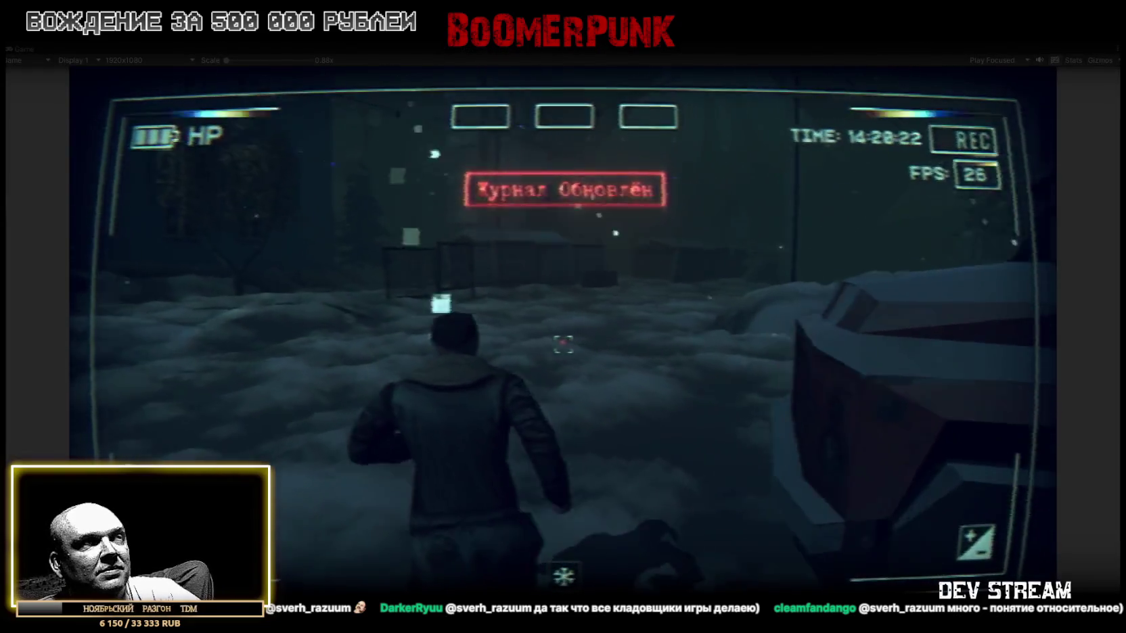
{"action": "key", "text": "w"}
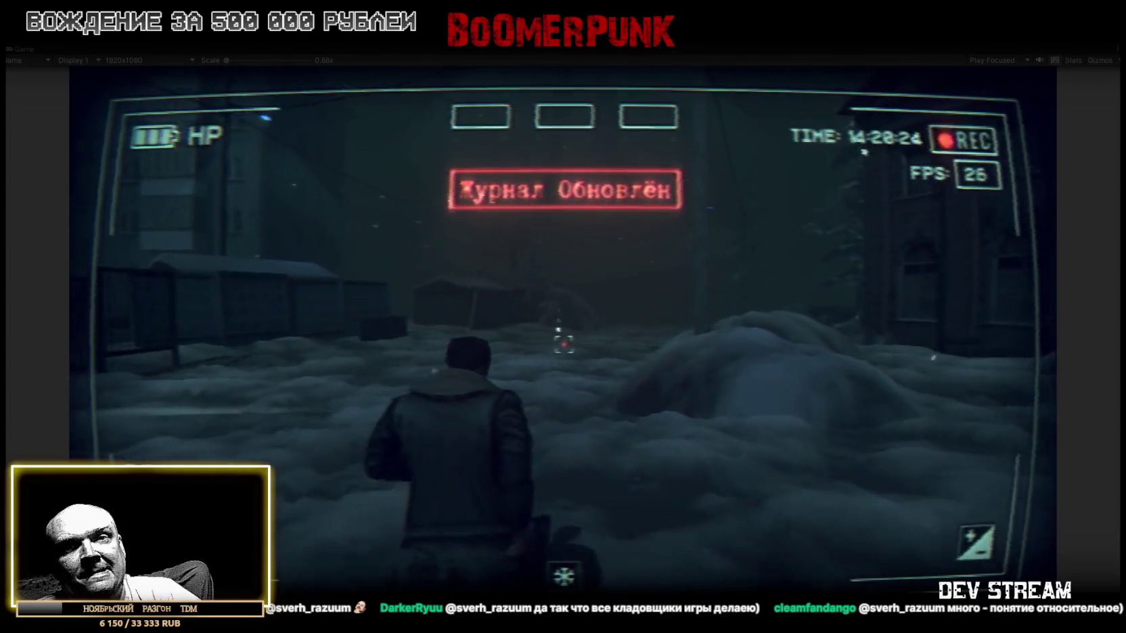
{"action": "key", "text": "w"}
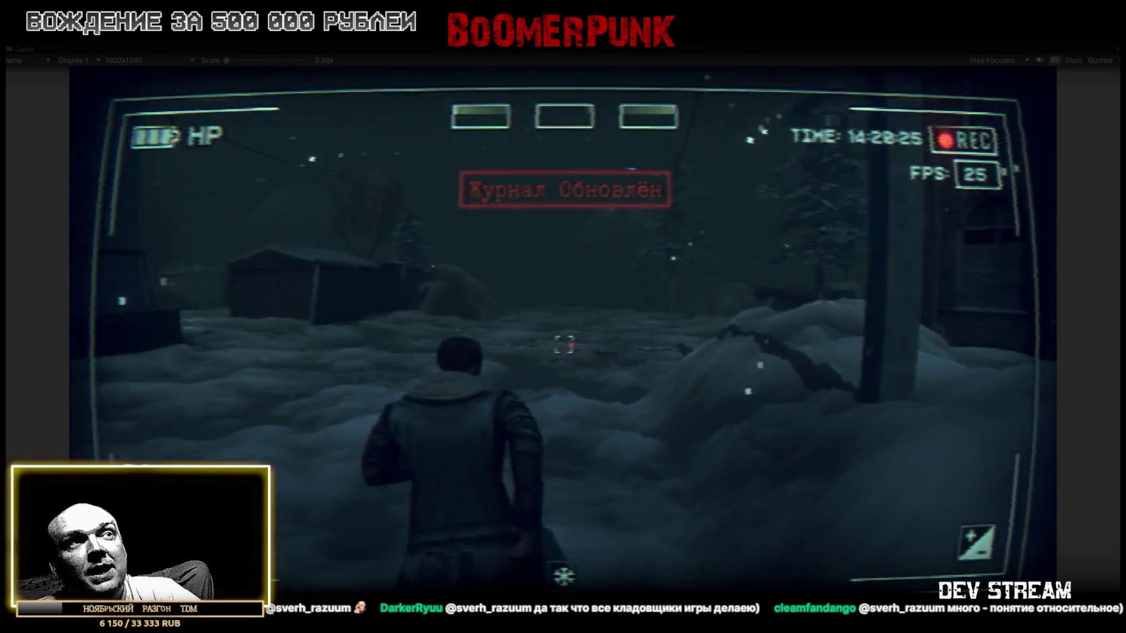
{"action": "key", "text": "w"}
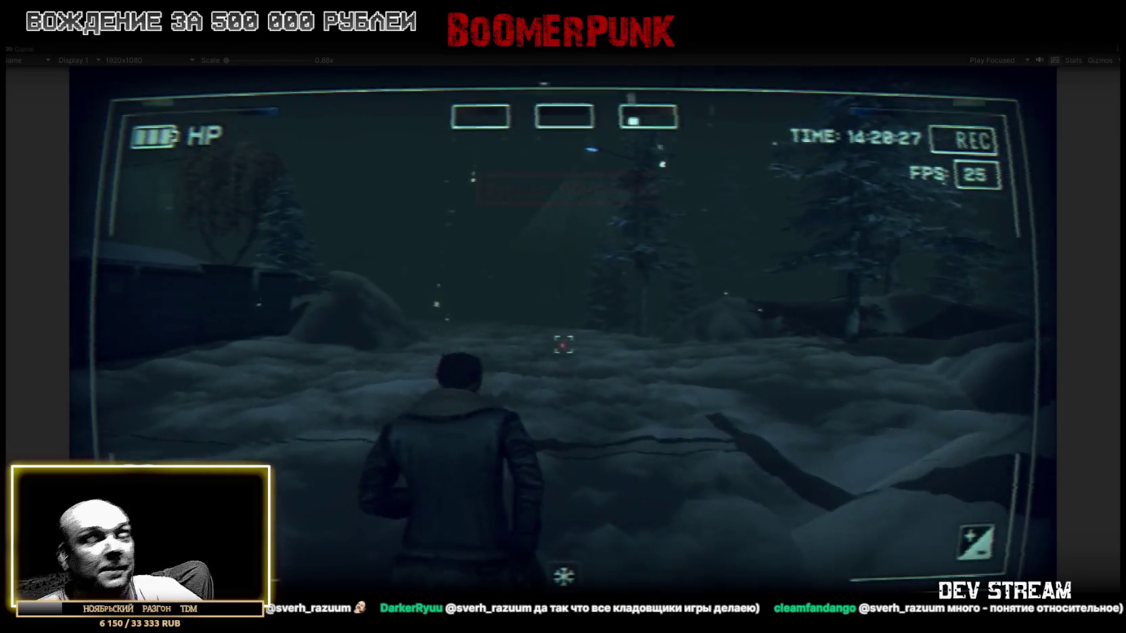
{"action": "key", "text": "w"}
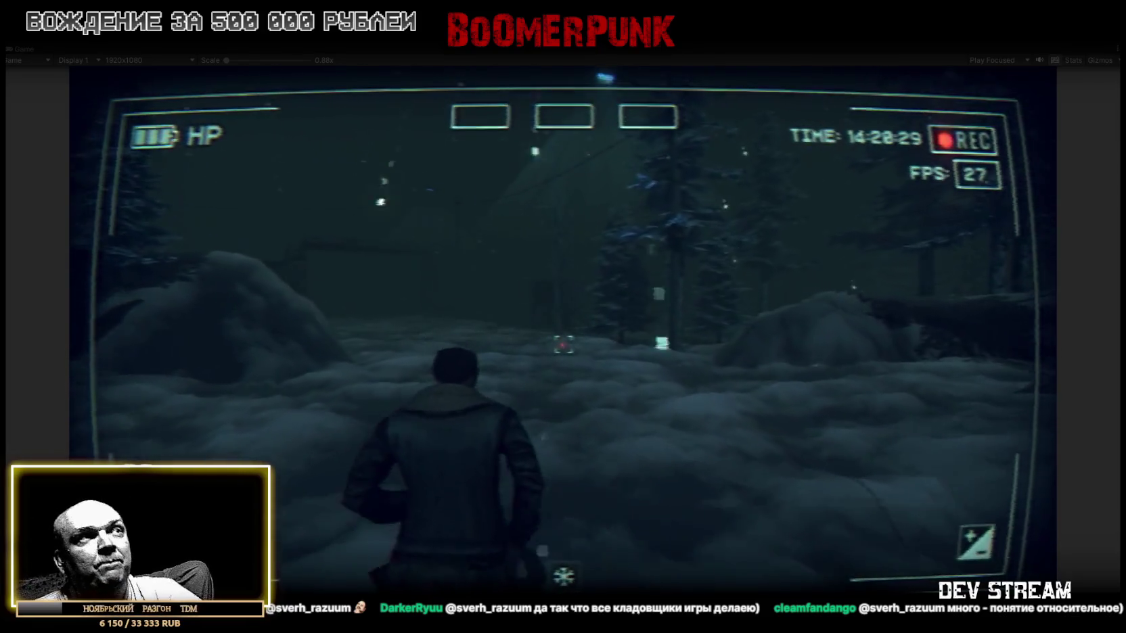
{"action": "key", "text": "w"}
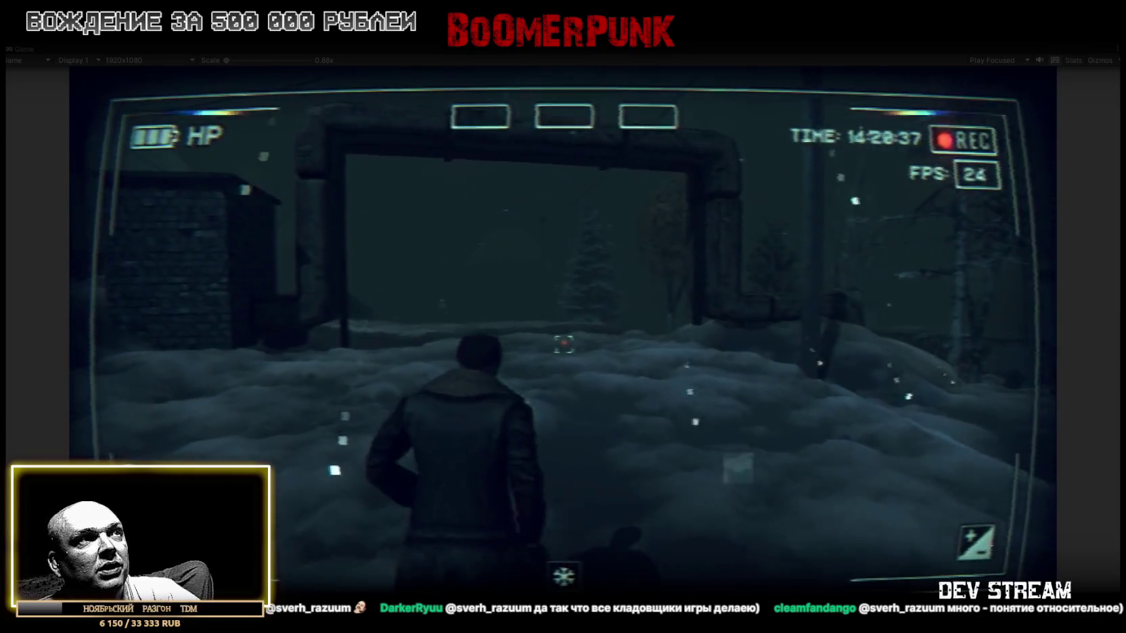
- Walk the character through the snow right up to the lit blue tractor
{"action": "key", "text": "w"}
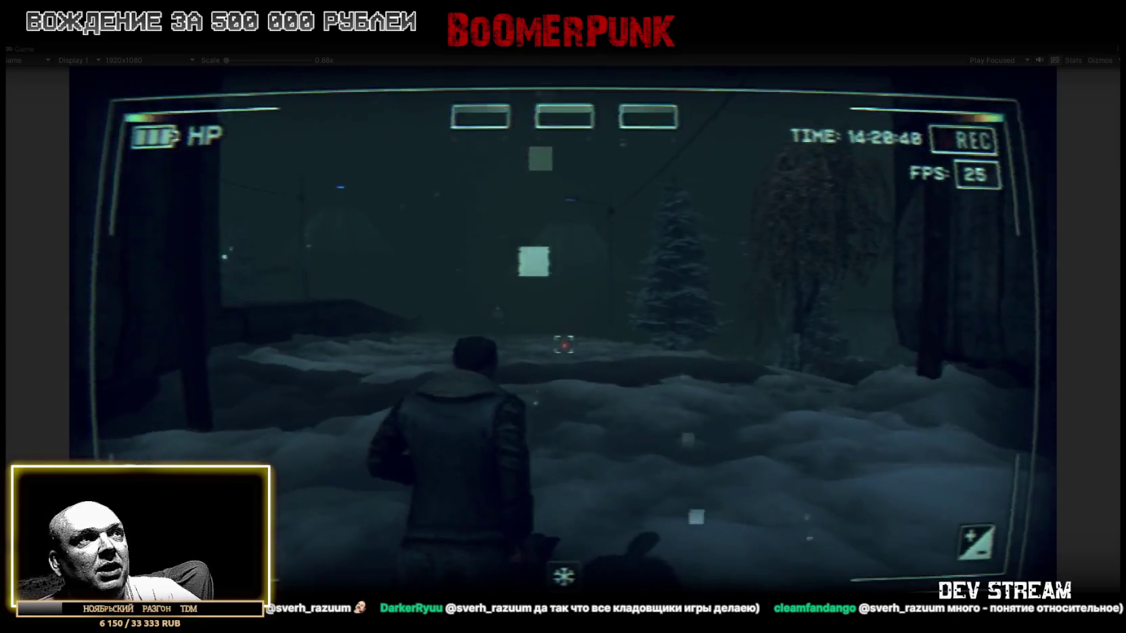
{"action": "key", "text": "w"}
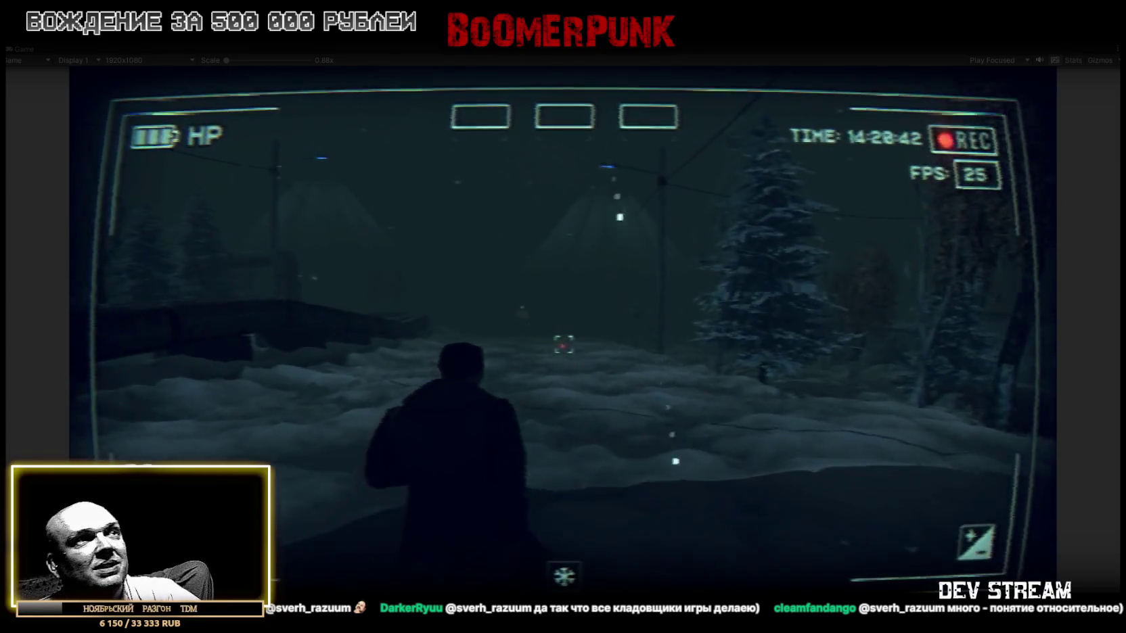
{"action": "key", "text": "w"}
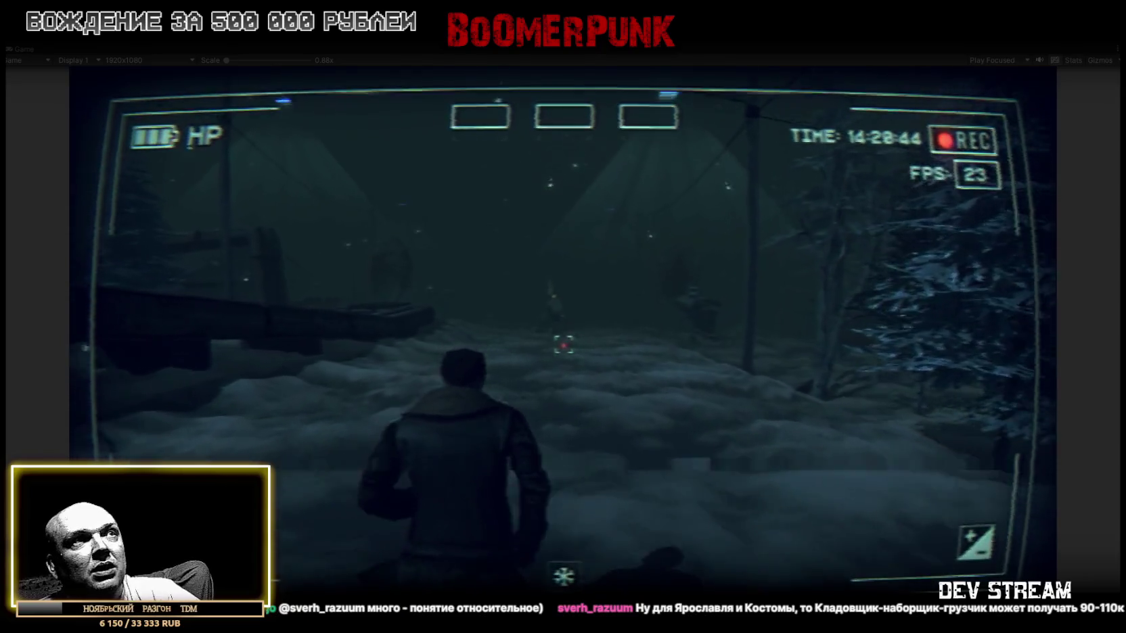
{"action": "key", "text": "w"}
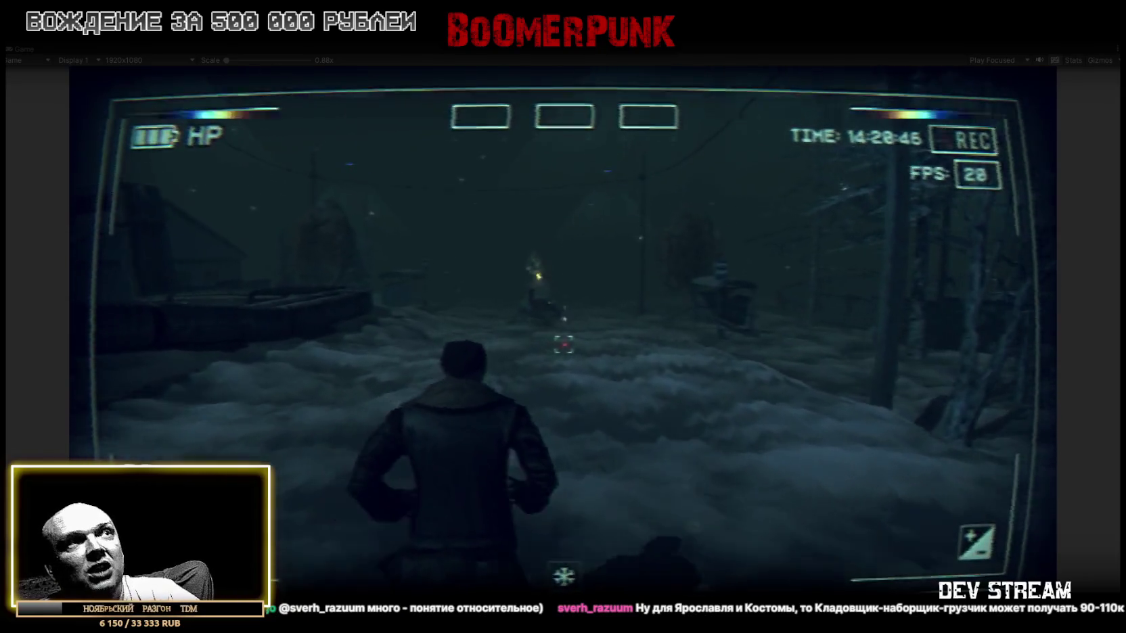
{"action": "key", "text": "w"}
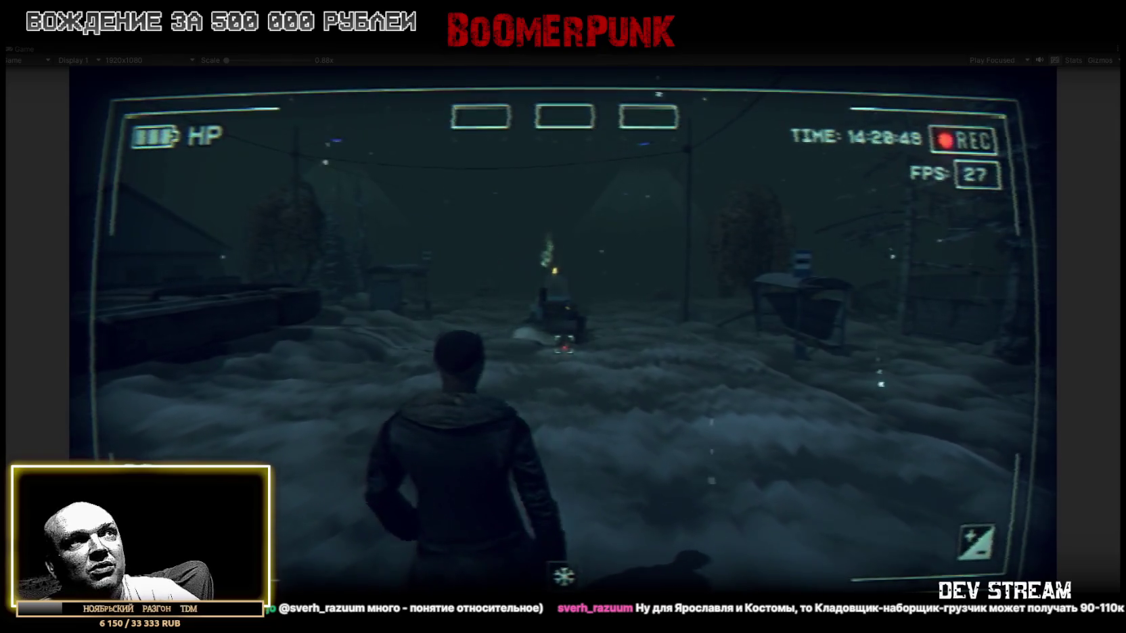
{"action": "key", "text": "w"}
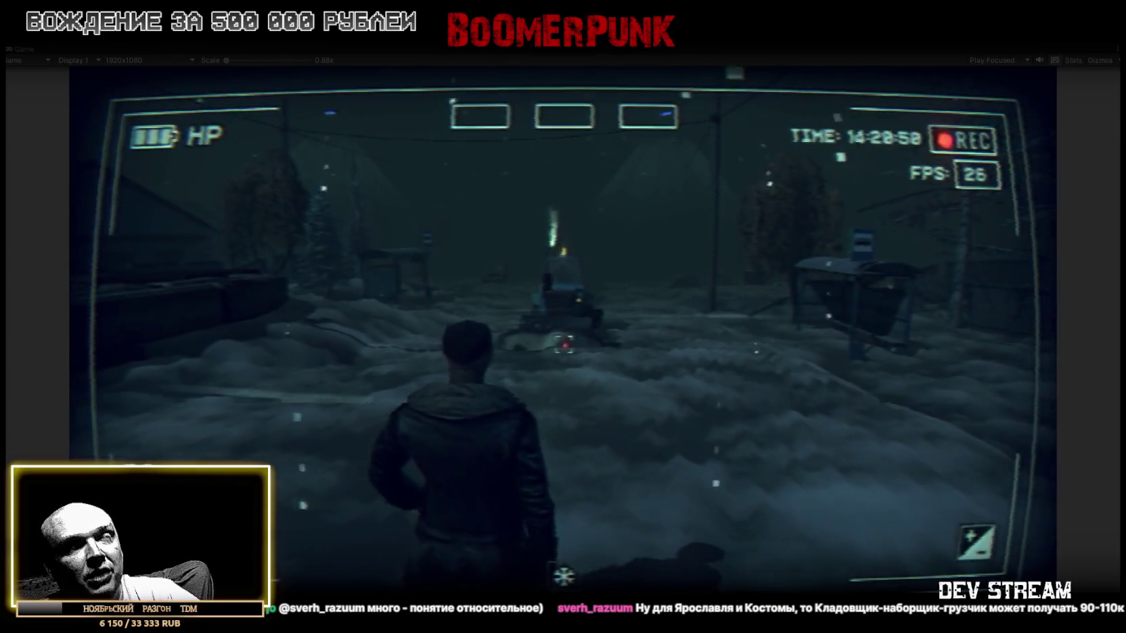
{"action": "key", "text": "w"}
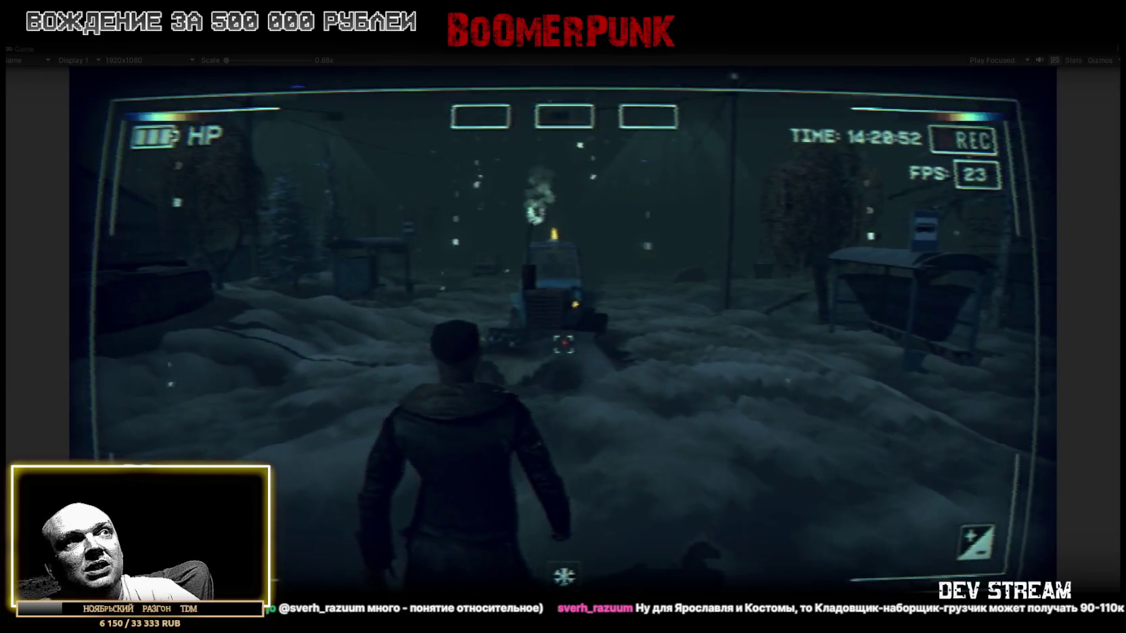
{"action": "key", "text": "w"}
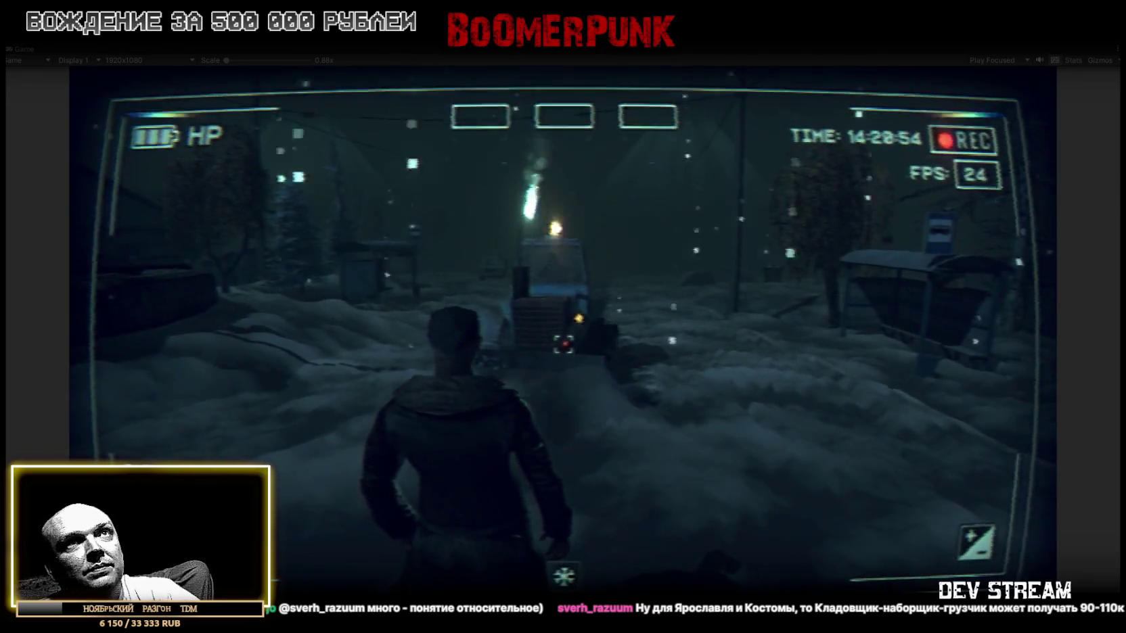
{"action": "key", "text": "w"}
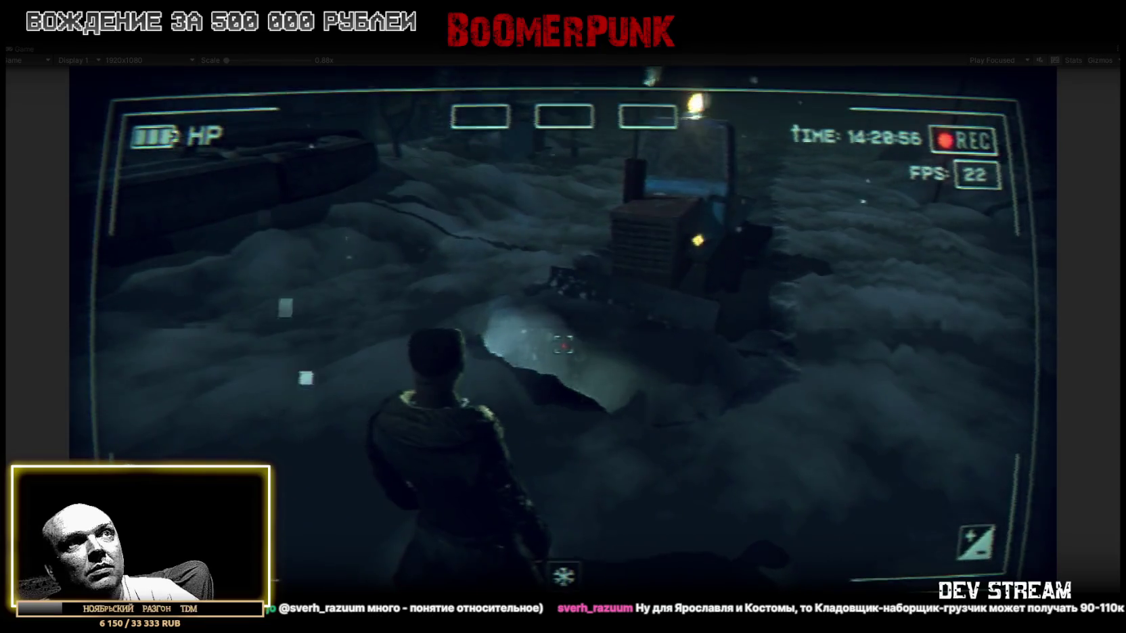
{"action": "key", "text": "w"}
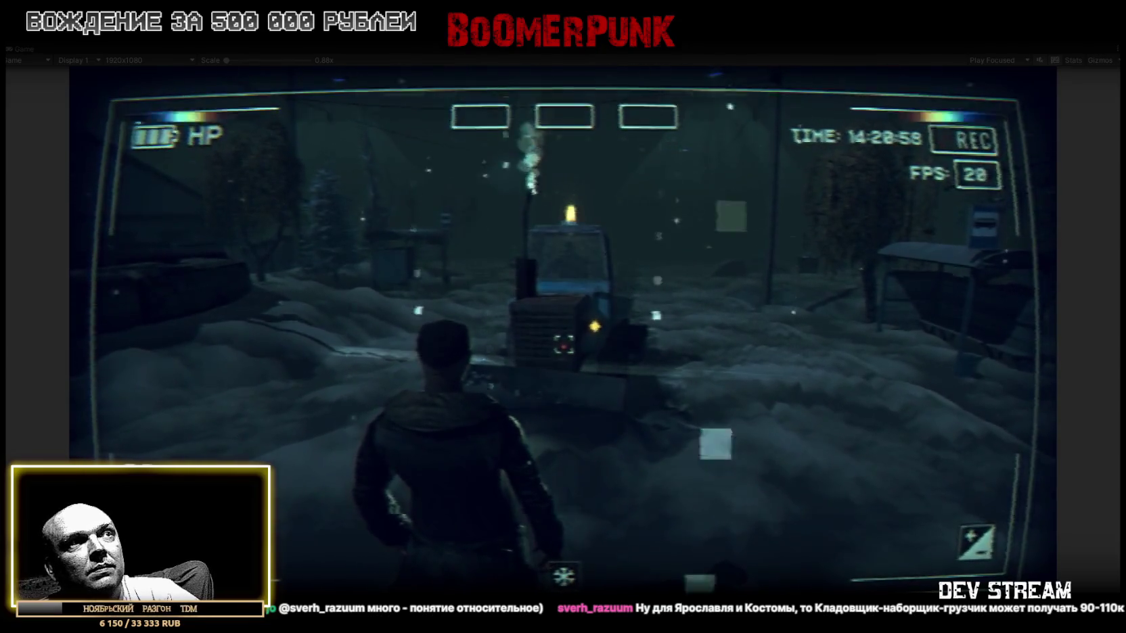
- Circle the character around the tractor, watching it drive, and pass its left side
{"action": "key", "text": "w"}
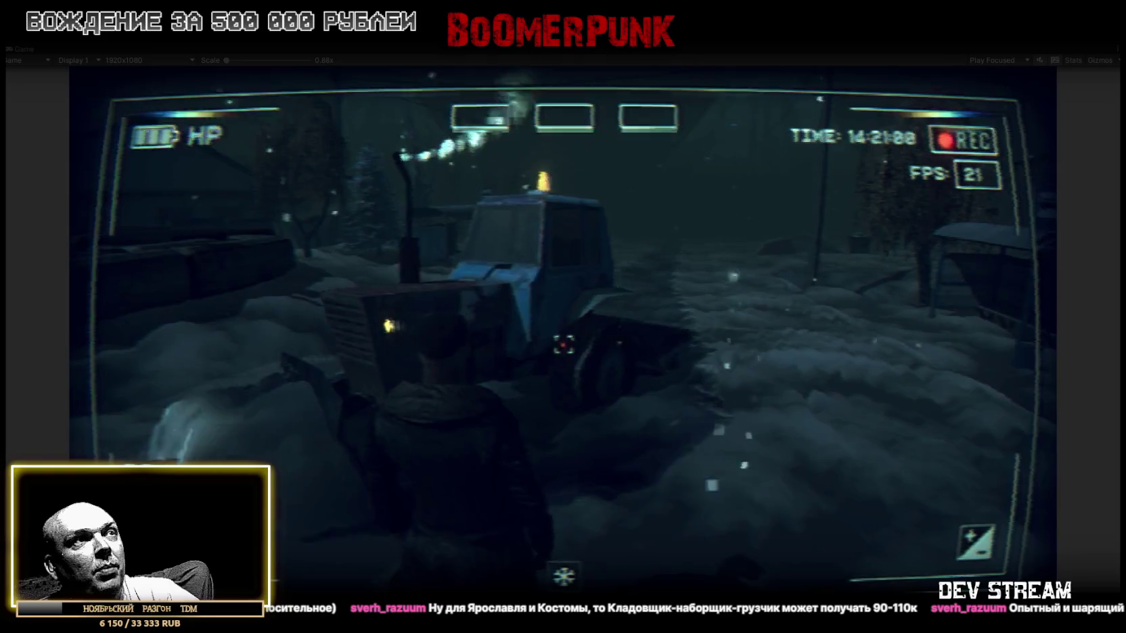
{"action": "key", "text": "w"}
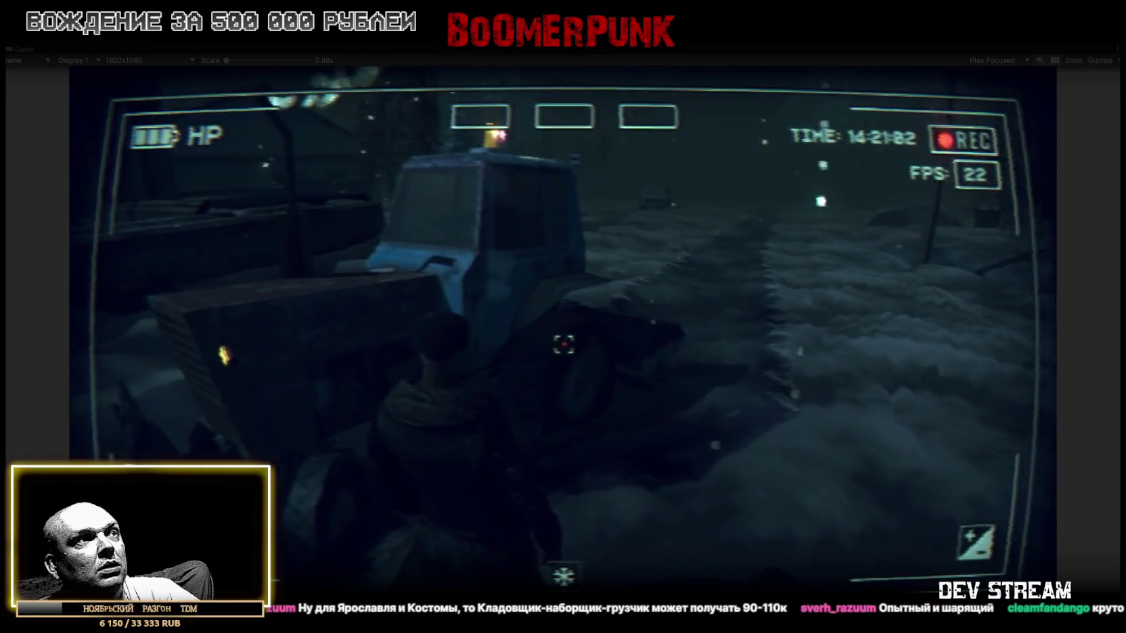
{"action": "key", "text": "w"}
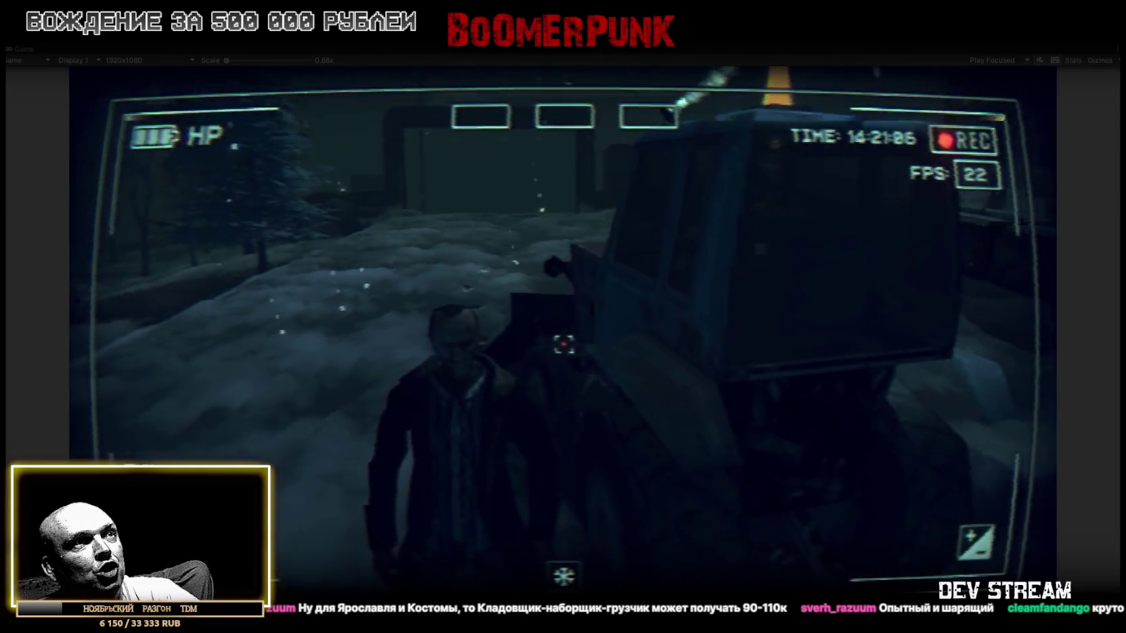
{"action": "key", "text": "w"}
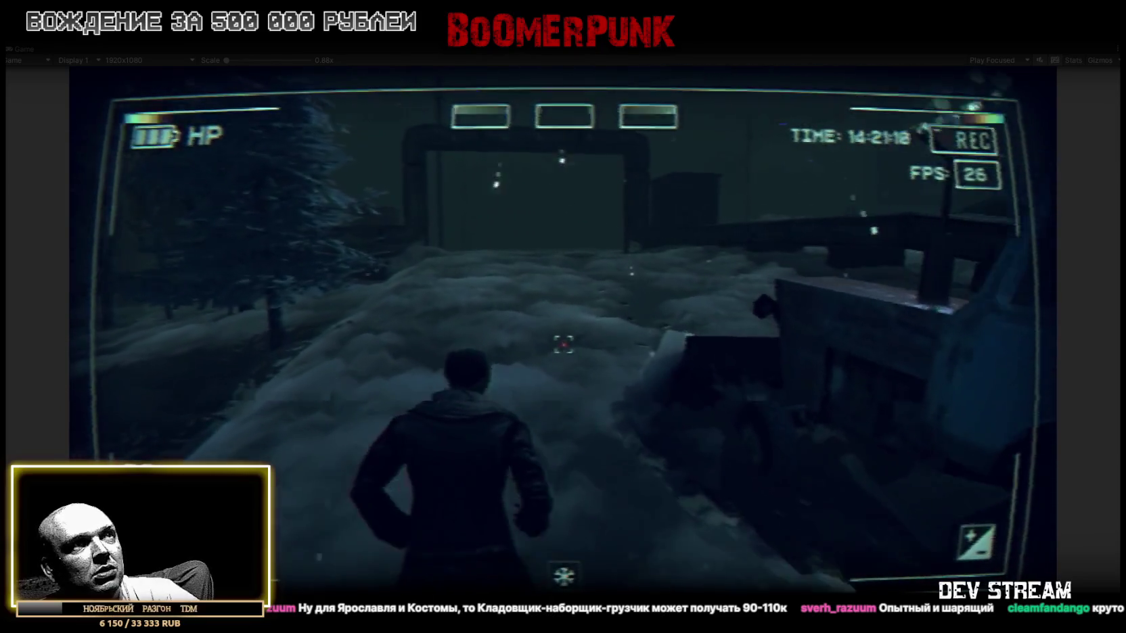
{"action": "key", "text": "w"}
{"action": "key", "text": "w"}
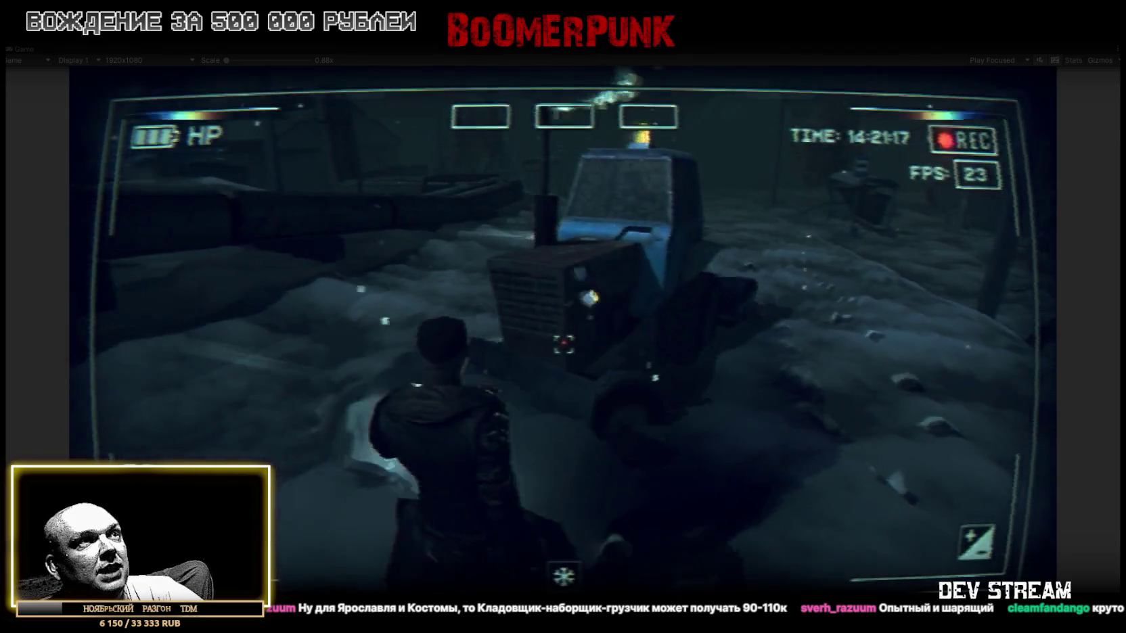
{"action": "key", "text": "w"}
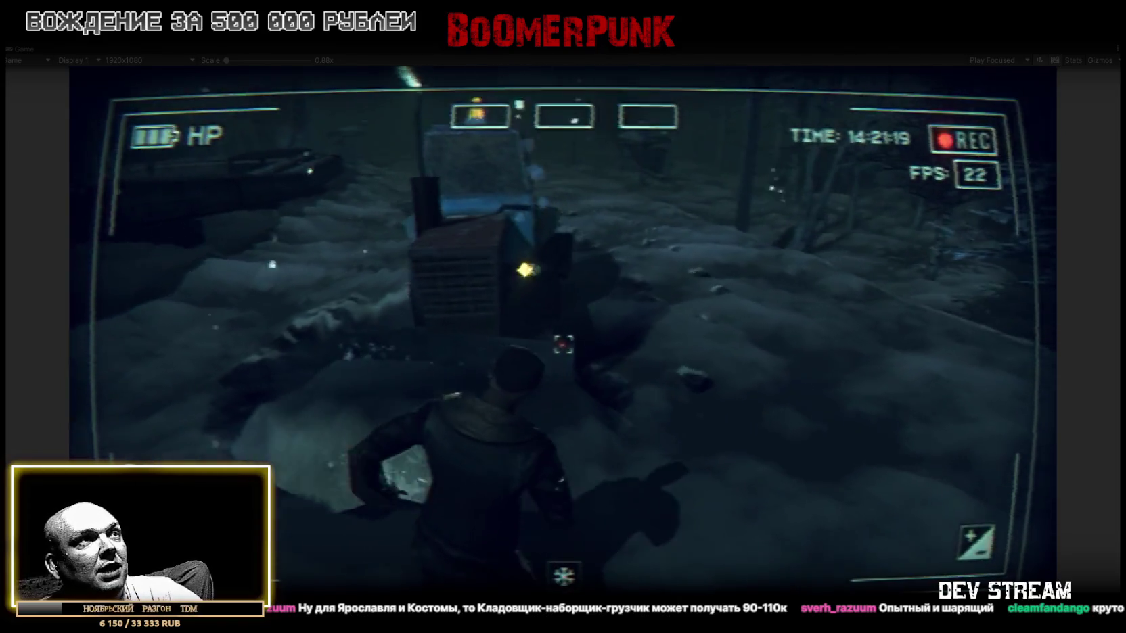
{"action": "key", "text": "w"}
{"action": "key", "text": "w"}
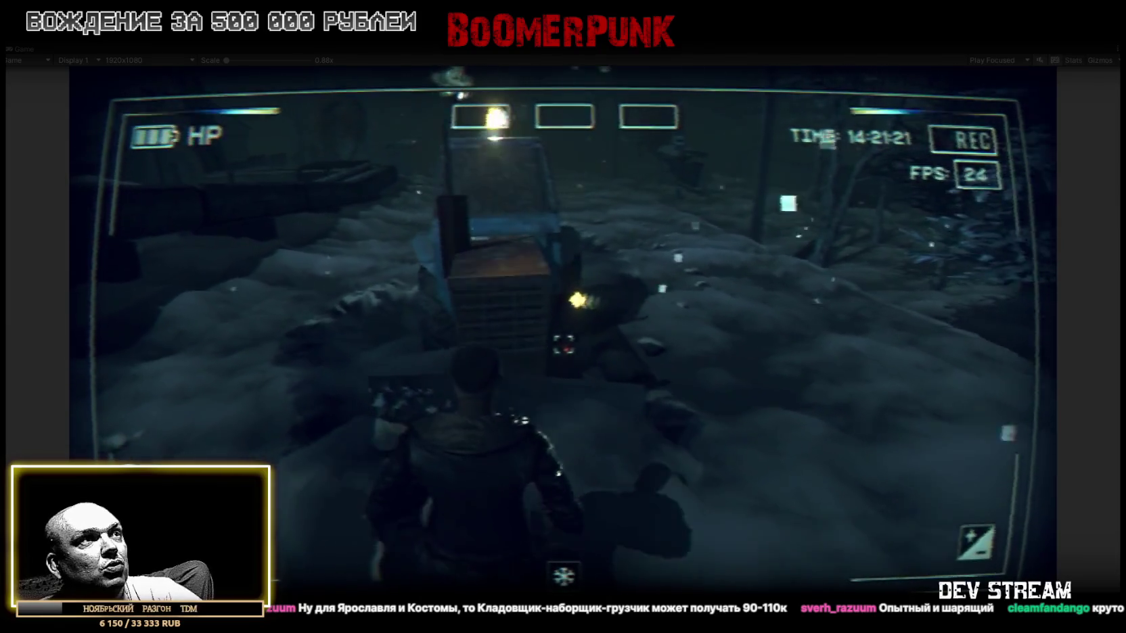
{"action": "key", "text": "w"}
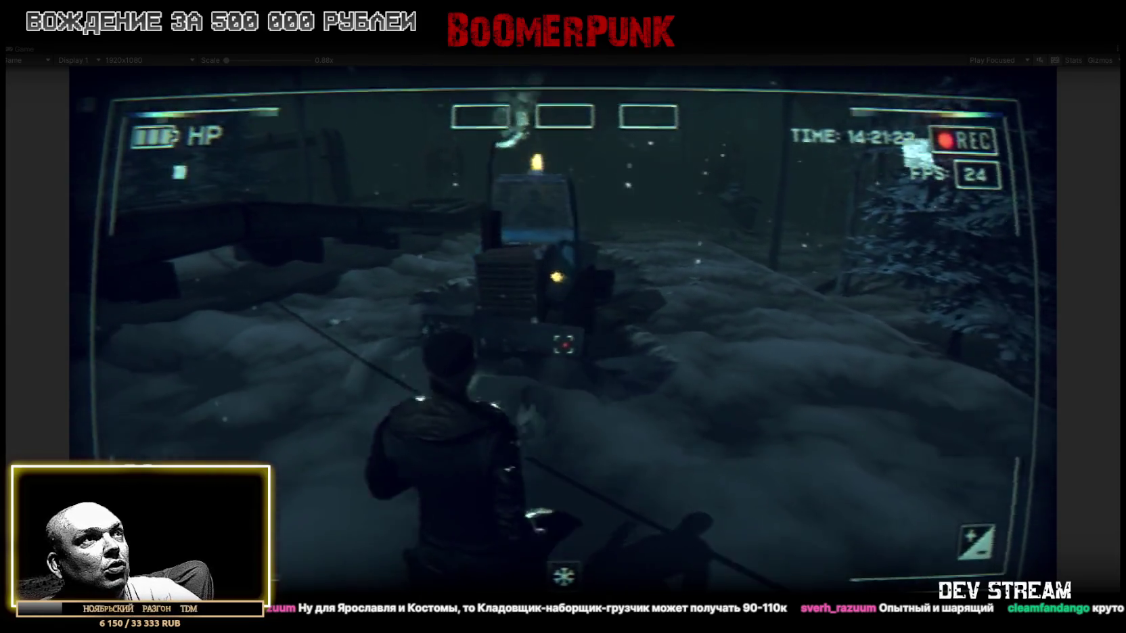
{"action": "key", "text": "w"}
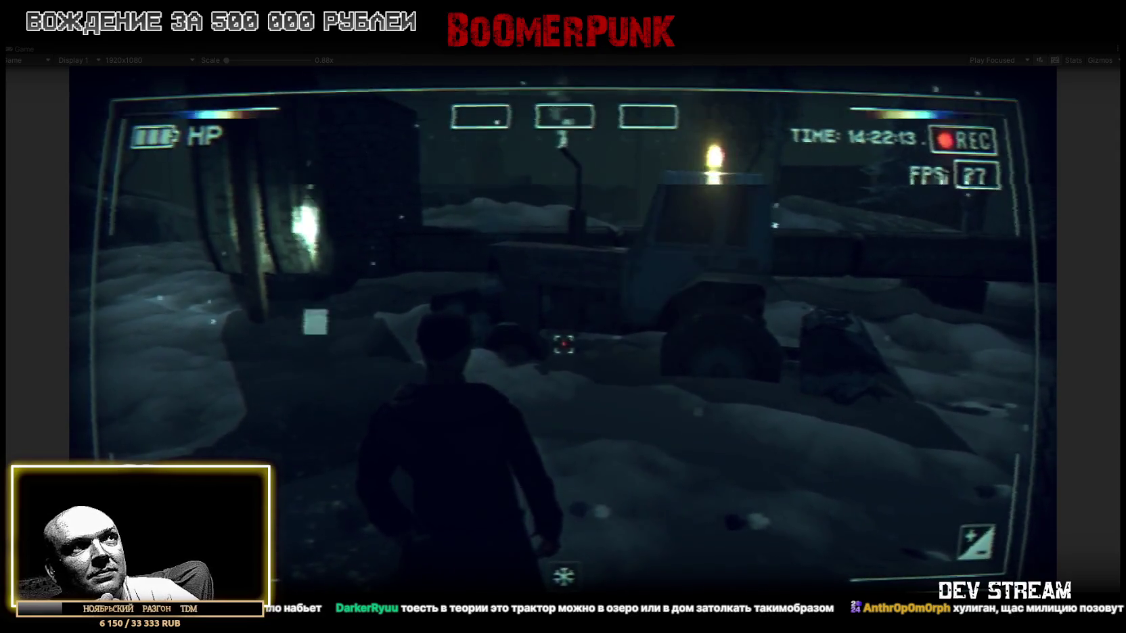
- Walk the character with W and S past the building, turning away from the tractor
{"action": "key", "text": "w"}
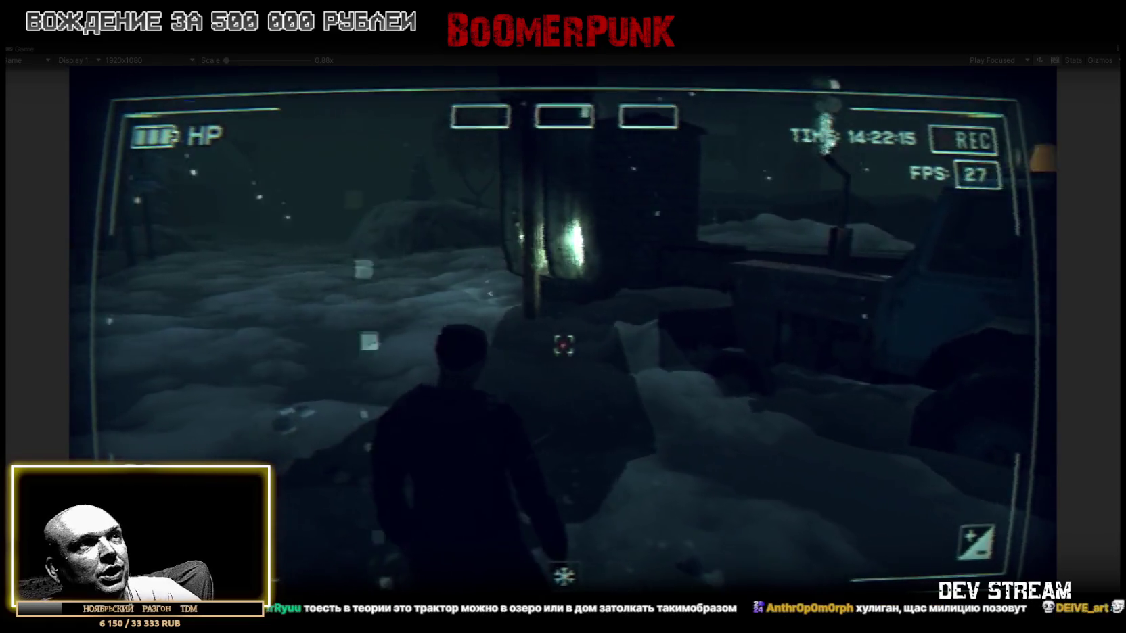
{"action": "key", "text": "s"}
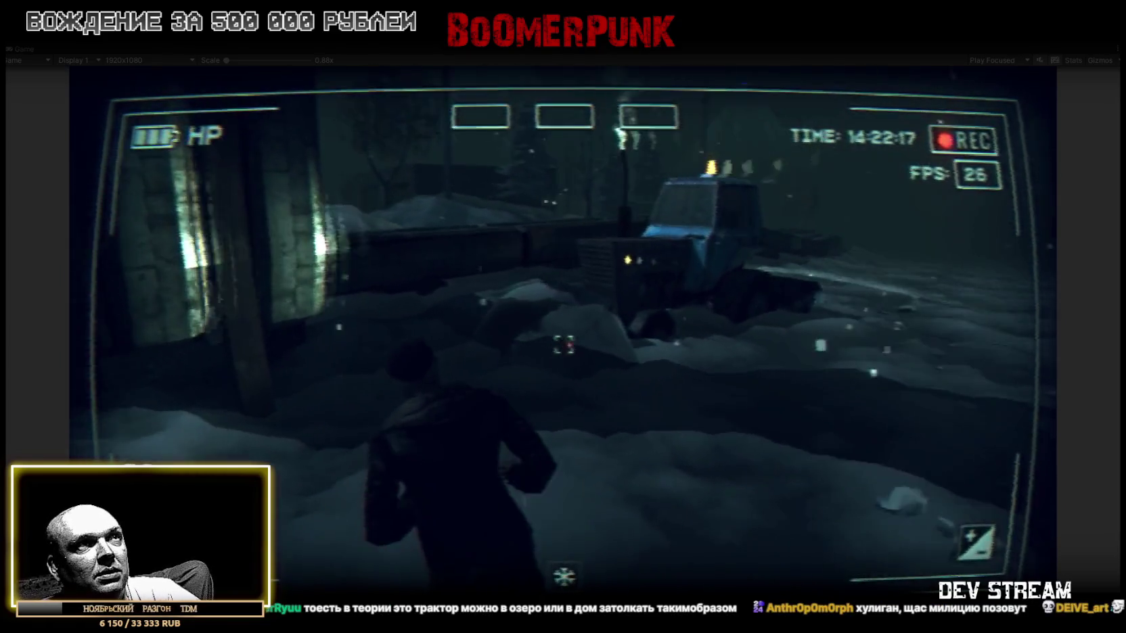
{"action": "key", "text": "w"}
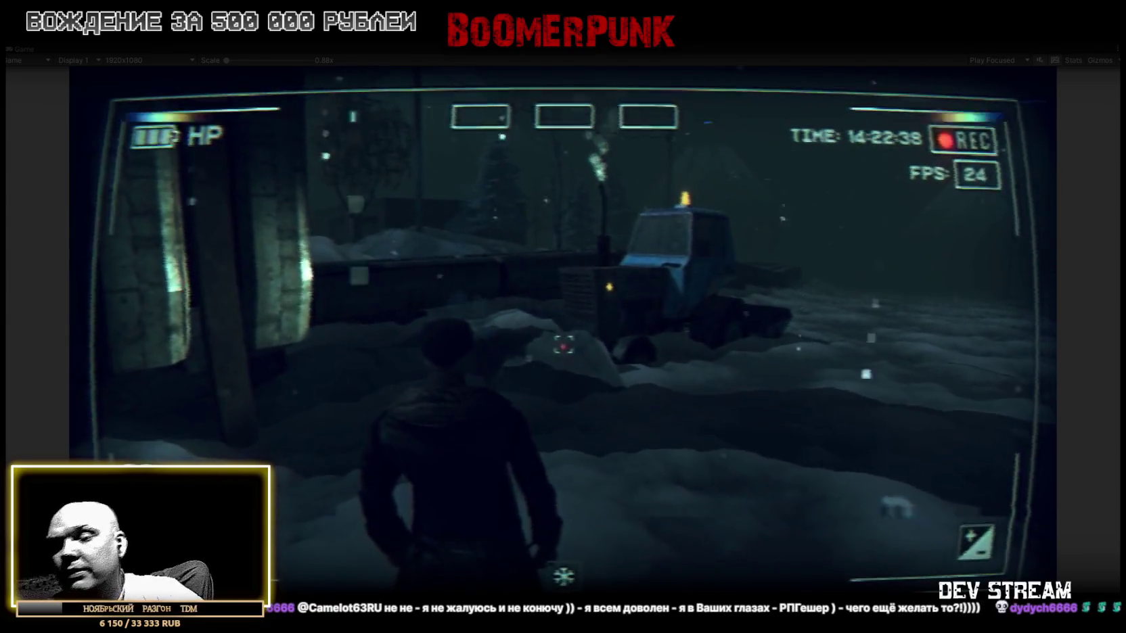
{"action": "key", "text": "w"}
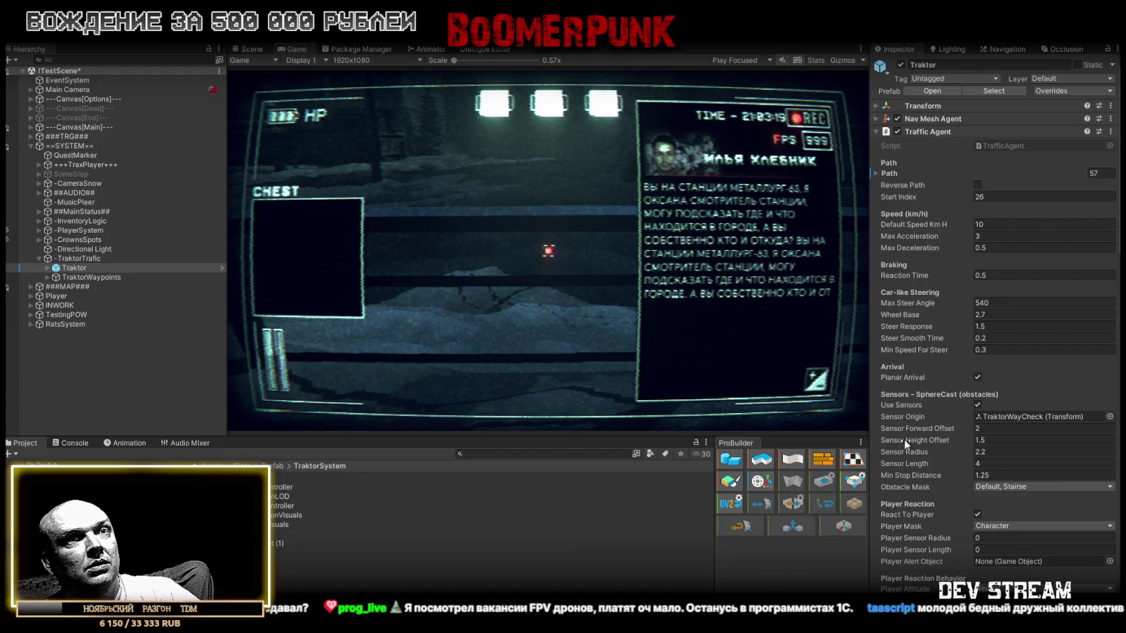
{"action": "right_click", "coordinate": [899, 488]}
{"action": "left_click", "coordinate": [895, 484]}
{"action": "right_click", "coordinate": [896, 488]}
{"action": "left_click", "coordinate": [934, 495]}
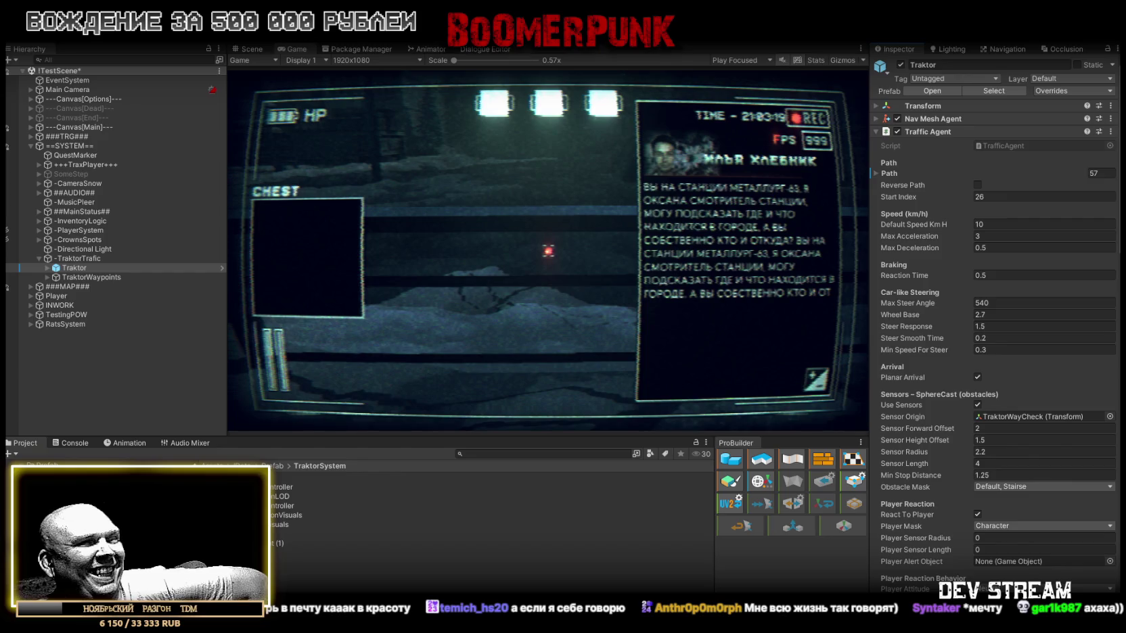
- Expand Traktor and TraktorRoot in the Hierarchy to reveal TraktorBase, RulSpot and TraktorEngine
{"action": "left_click", "coordinate": [47, 269]}
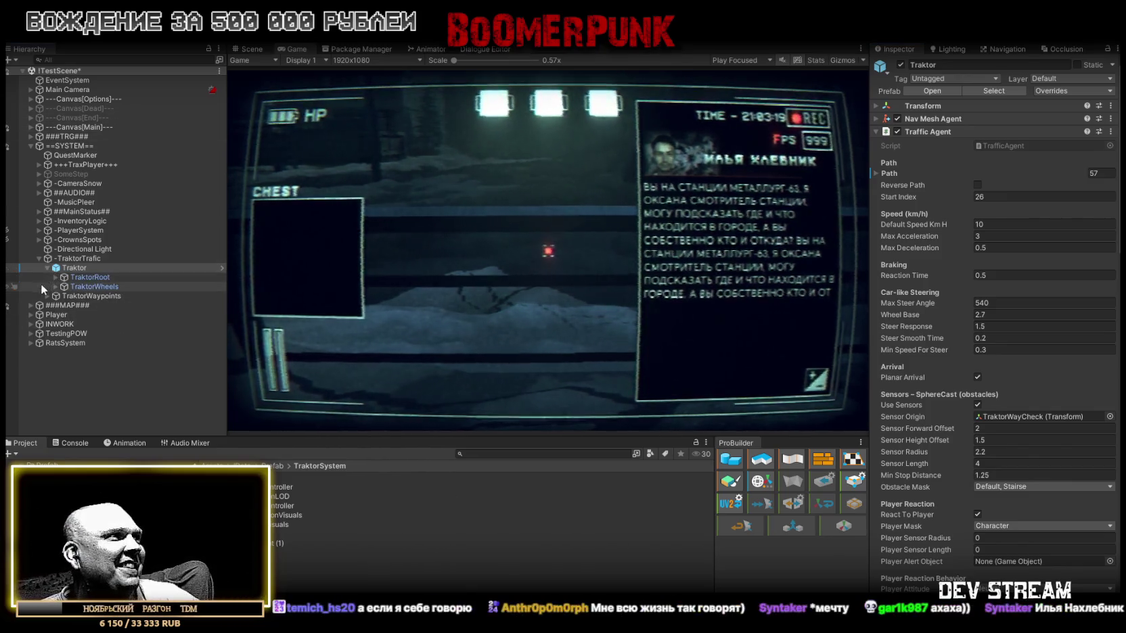
{"action": "left_click", "coordinate": [55, 278]}
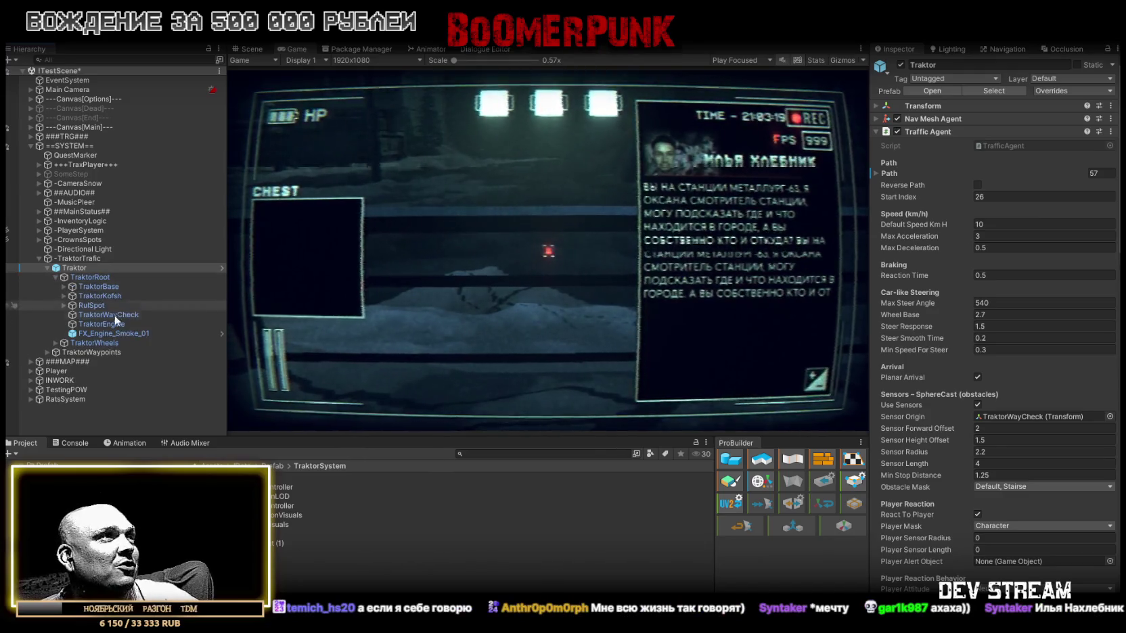
{"action": "left_click", "coordinate": [64, 287]}
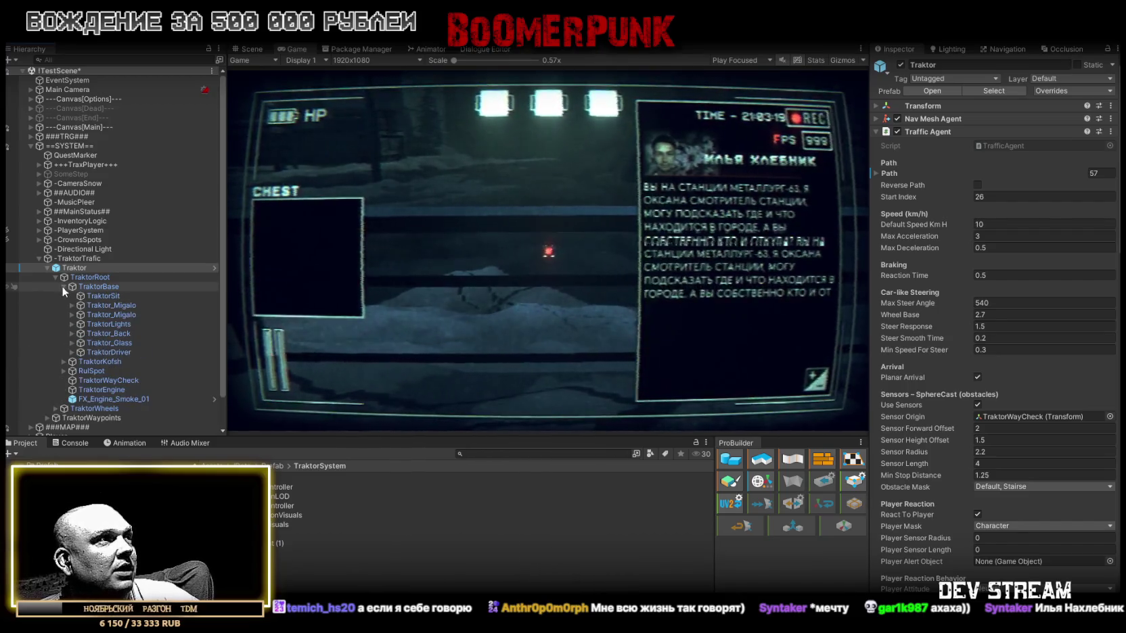
{"action": "left_click", "coordinate": [72, 333]}
{"action": "left_click", "coordinate": [95, 343]}
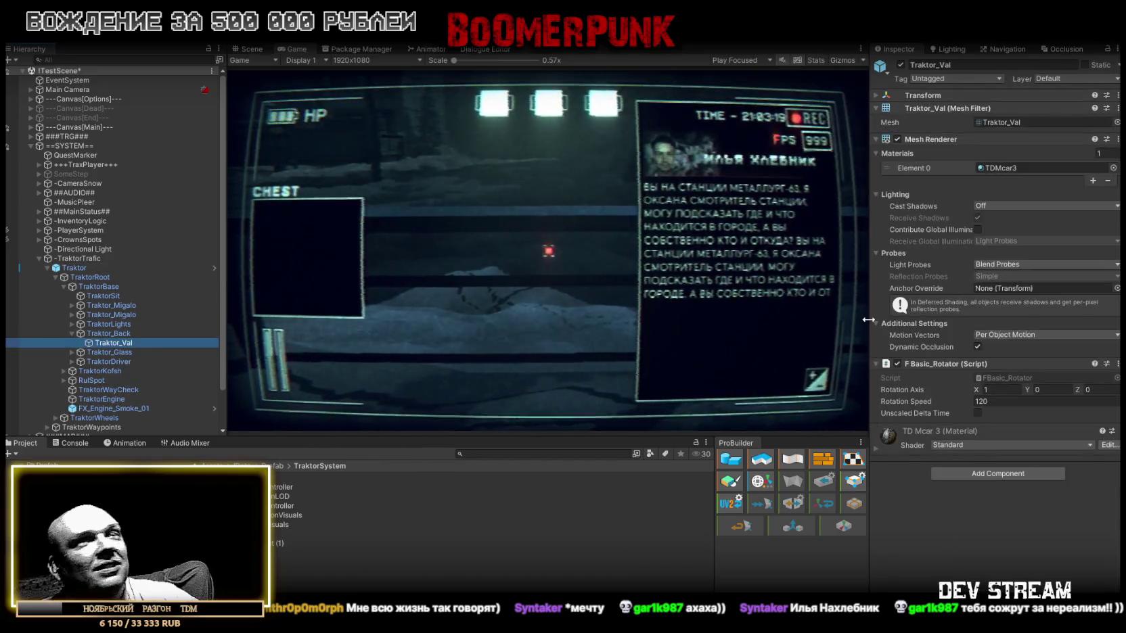
{"action": "left_click", "coordinate": [998, 390]}
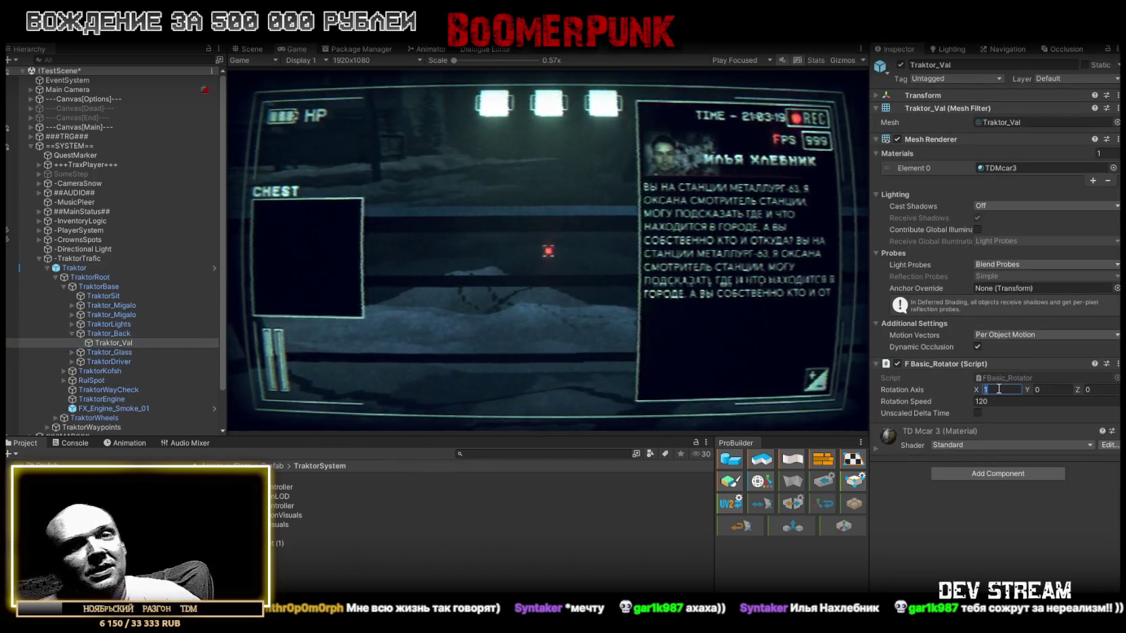
{"action": "type", "text": "-1"}
{"action": "key", "text": "Return"}
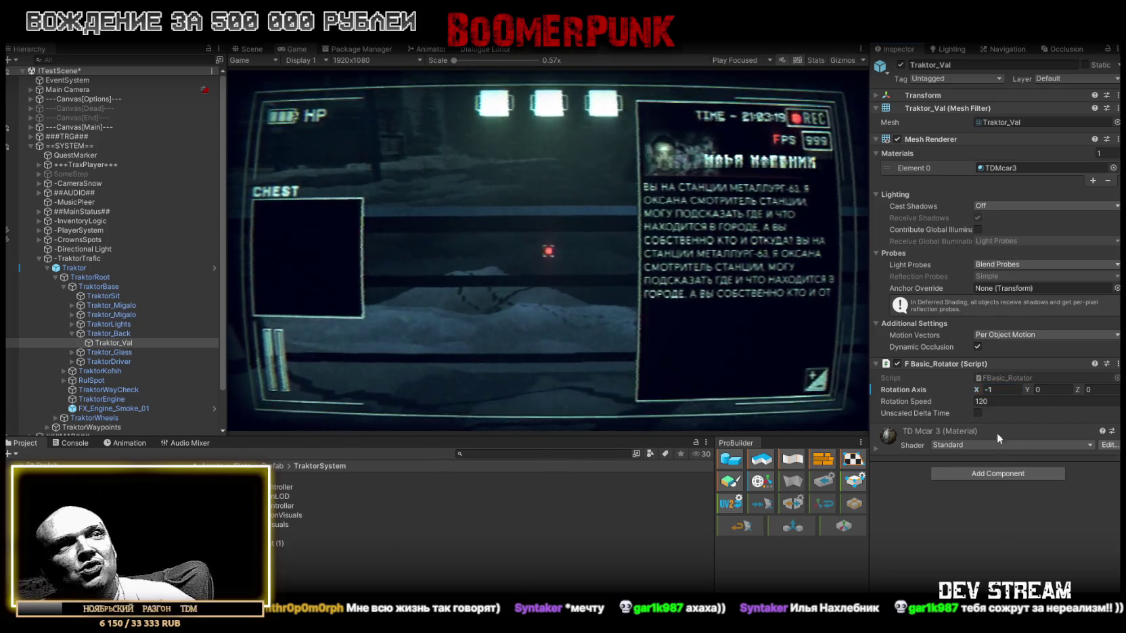
{"action": "left_click", "coordinate": [81, 267]}
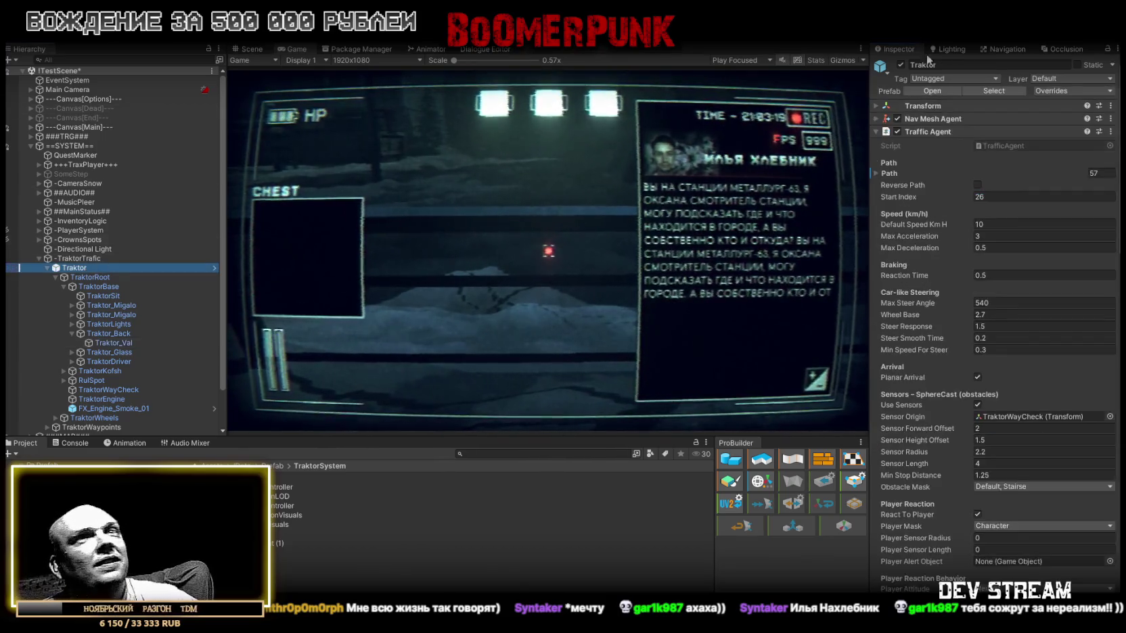
{"action": "left_click", "coordinate": [1047, 91]}
{"action": "left_click", "coordinate": [1087, 321]}
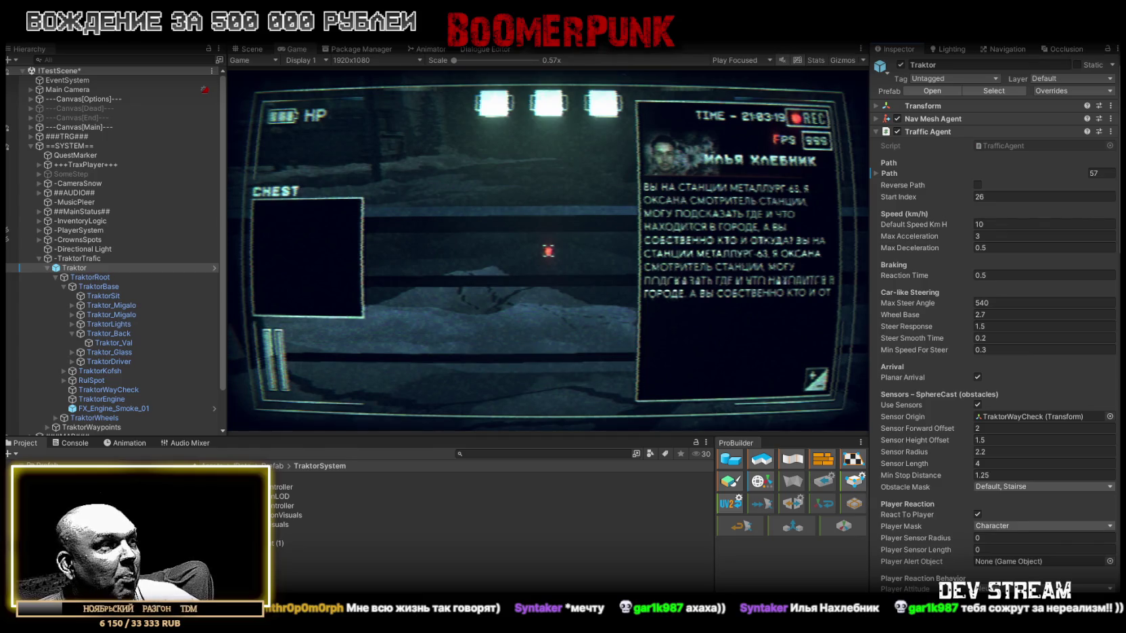
{"action": "key", "text": "alt+Tab"}
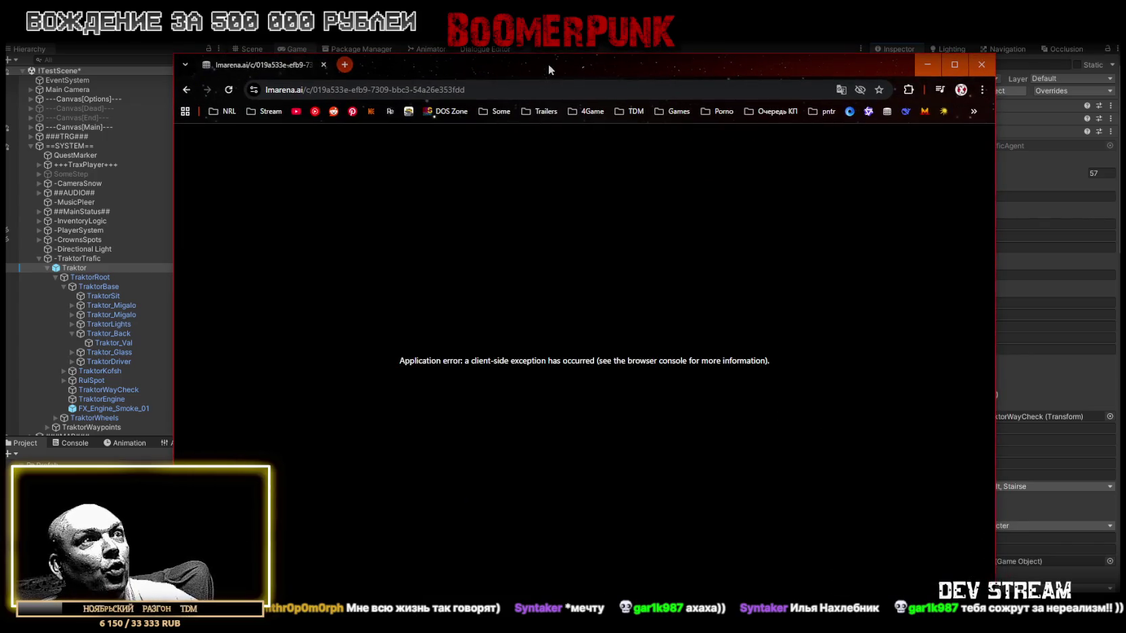
{"action": "left_click_drag", "start_coordinate": [549, 65], "coordinate": [550, 70]}
{"action": "key", "text": "alt+Tab"}
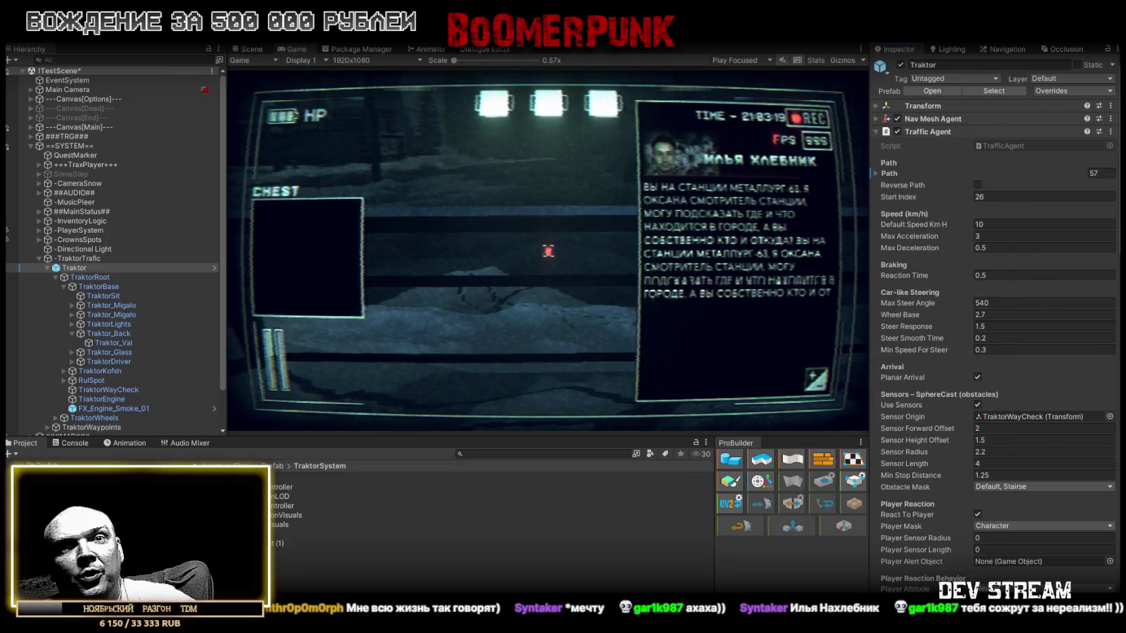